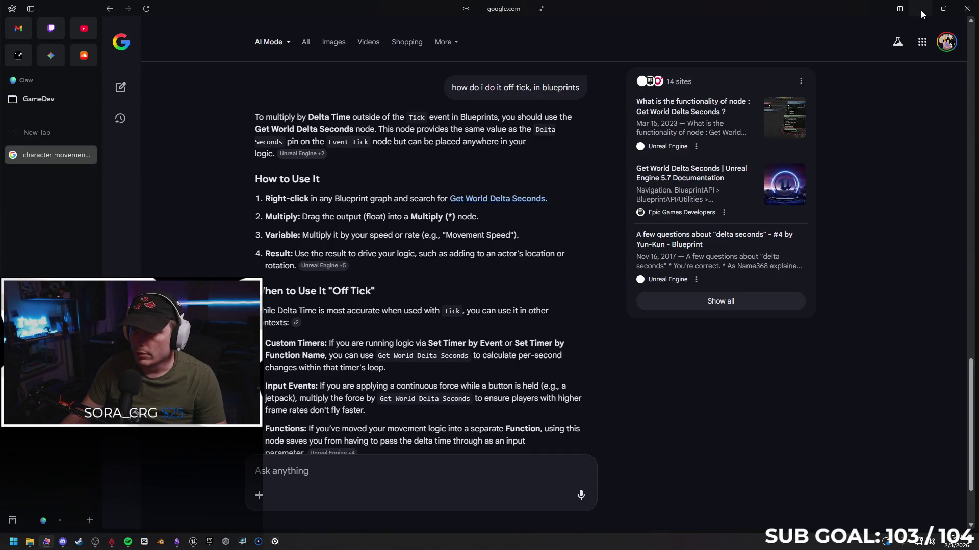
# Step: Minimize the browser to bring back the SandboxCharacter_CMC Event Graph
pyautogui.click(921, 11)
pyautogui.rightClick(442, 338)
pyautogui.press('Escape')
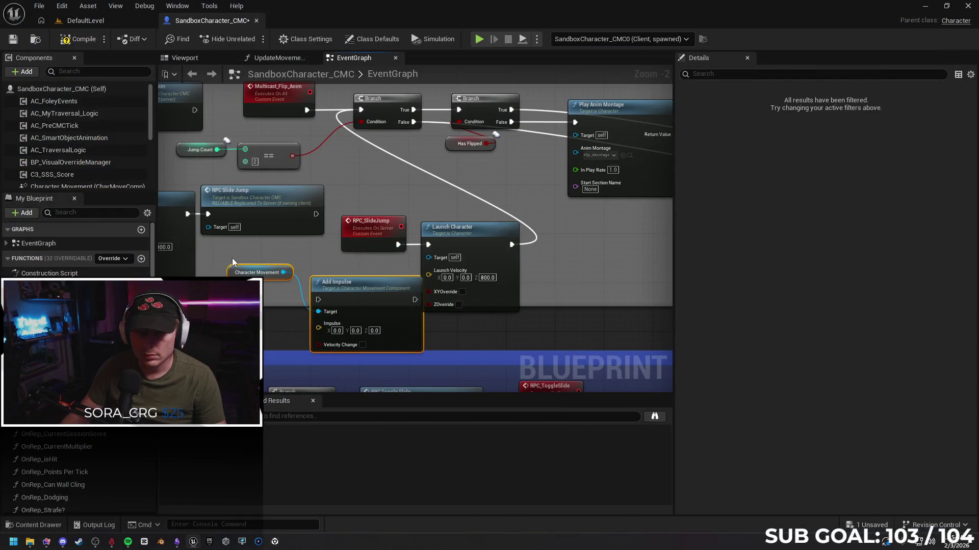
# Step: Delete the Character Movement and Add Impulse nodes and place a Get World Delta Seconds node
pyautogui.moveTo(221, 254); pyautogui.dragTo(346, 327)
pyautogui.press('Delete')
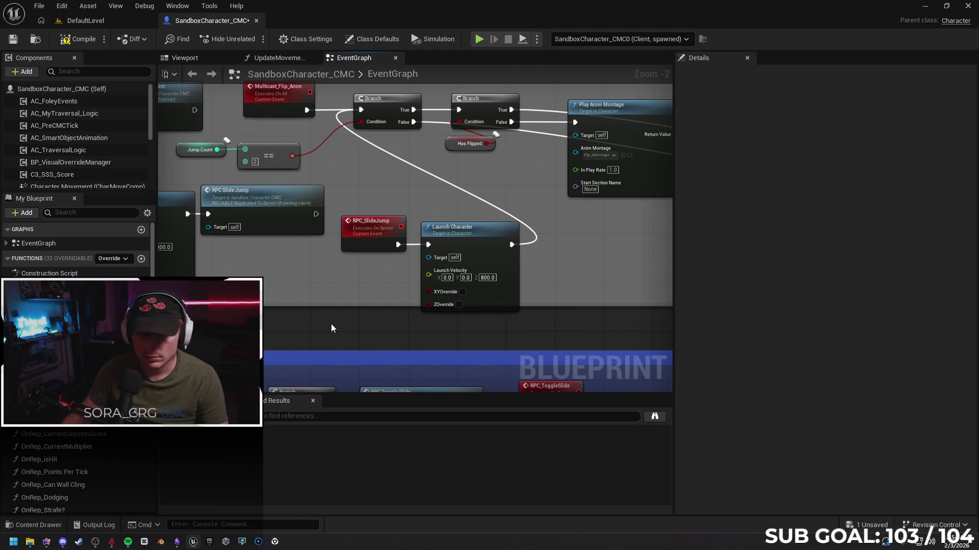
pyautogui.rightClick(301, 331)
pyautogui.write('get del')
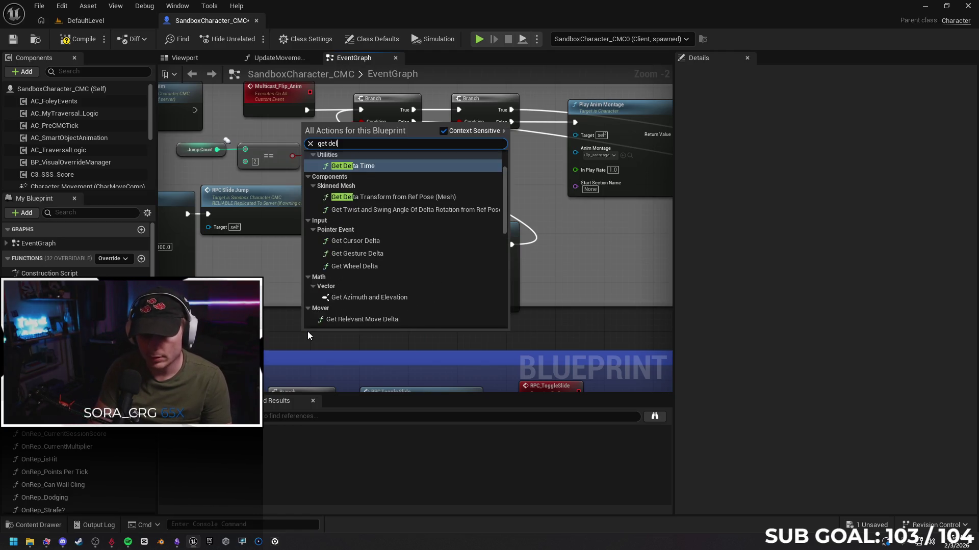
pyautogui.write('ta seconds')
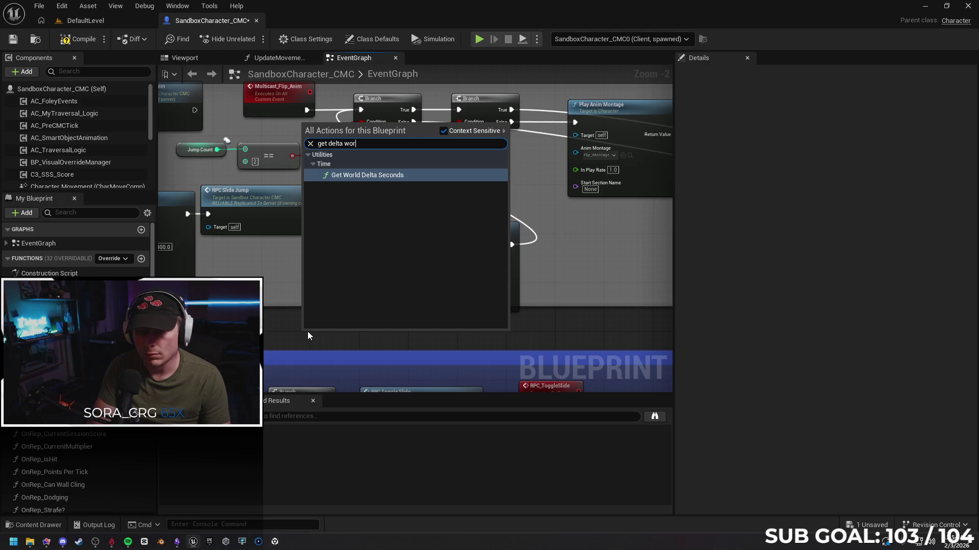
pyautogui.press('Return')
pyautogui.moveTo(308, 331); pyautogui.dragTo(223, 283)
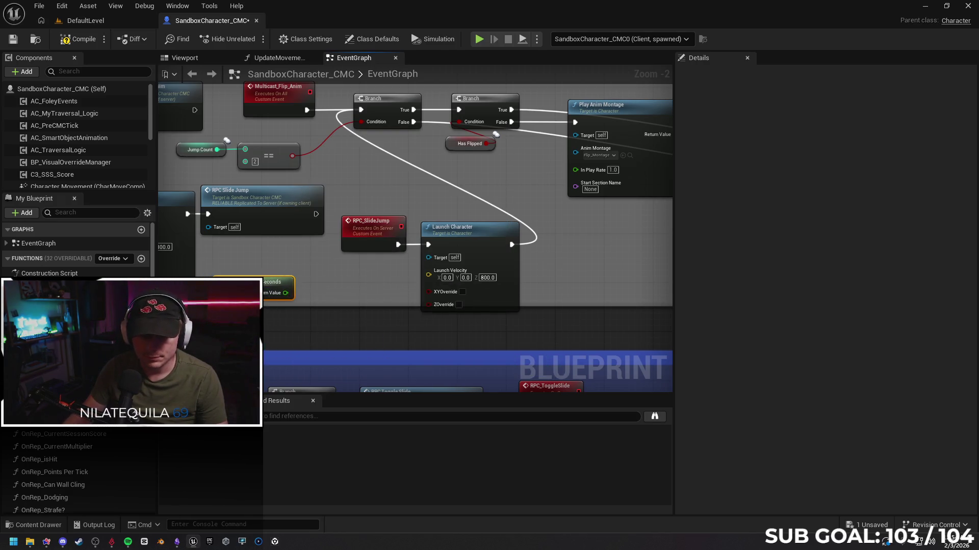
# Step: Add a Get Velocity node below the delta seconds node
pyautogui.rightClick(258, 127)
pyautogui.write('get movement')
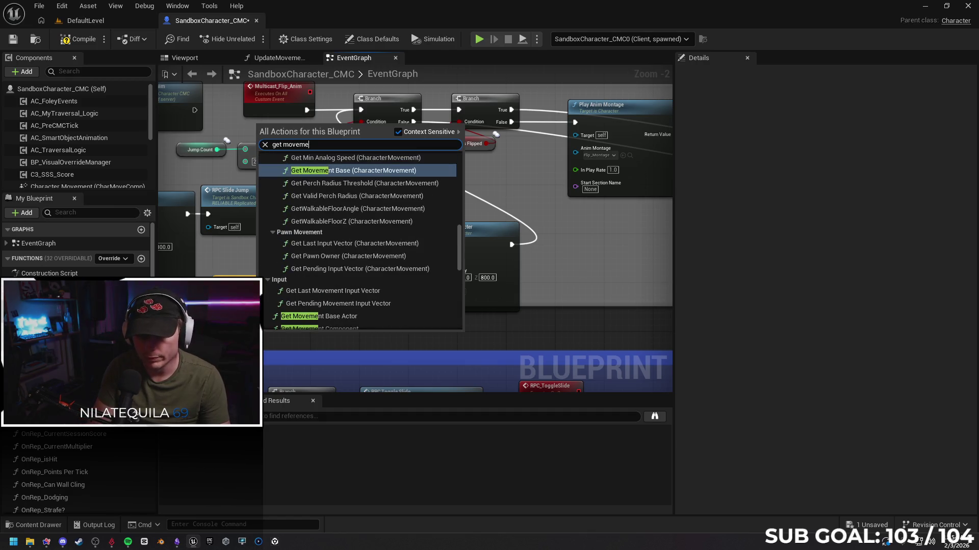
pyautogui.write(' speed')
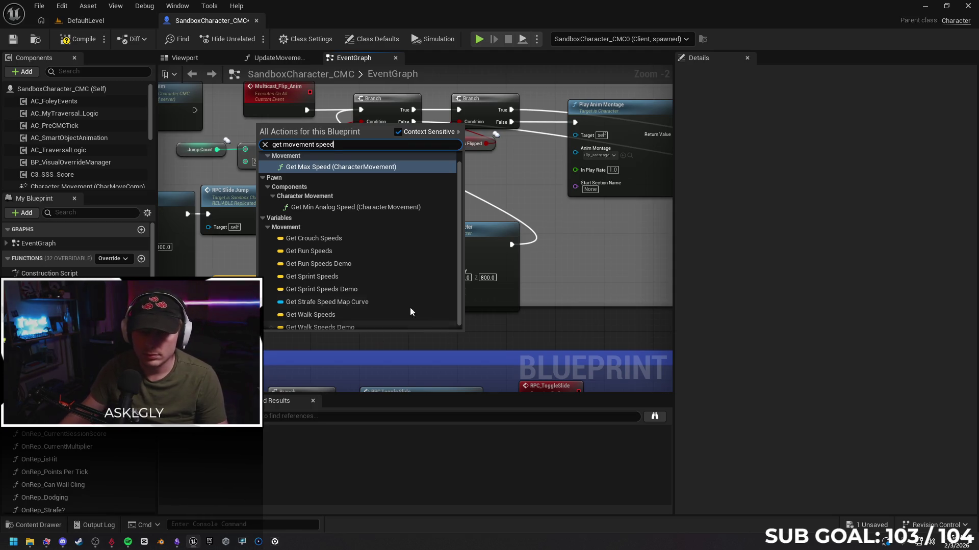
pyautogui.scroll(-1, 354, 179)
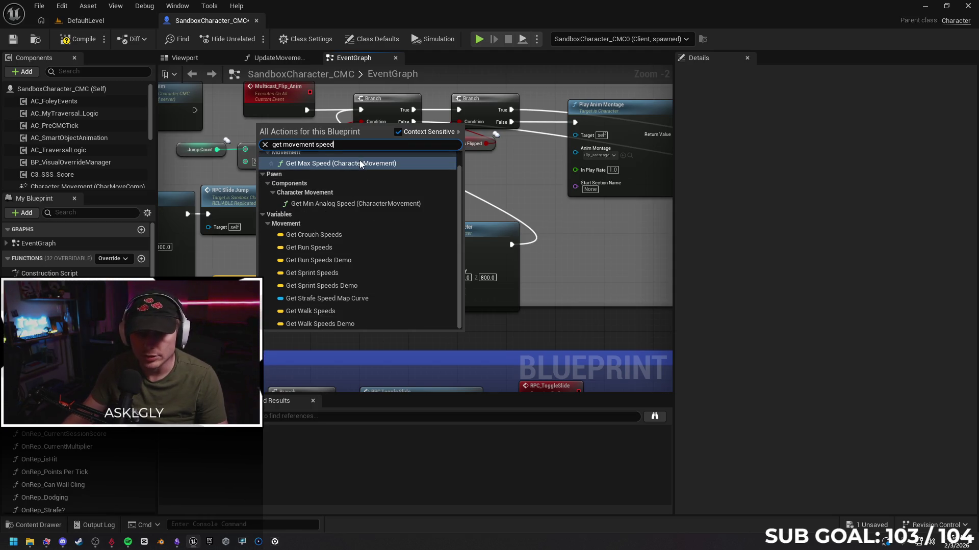
pyautogui.press('BackSpace')
pyautogui.press('BackSpace')
pyautogui.press('BackSpace')
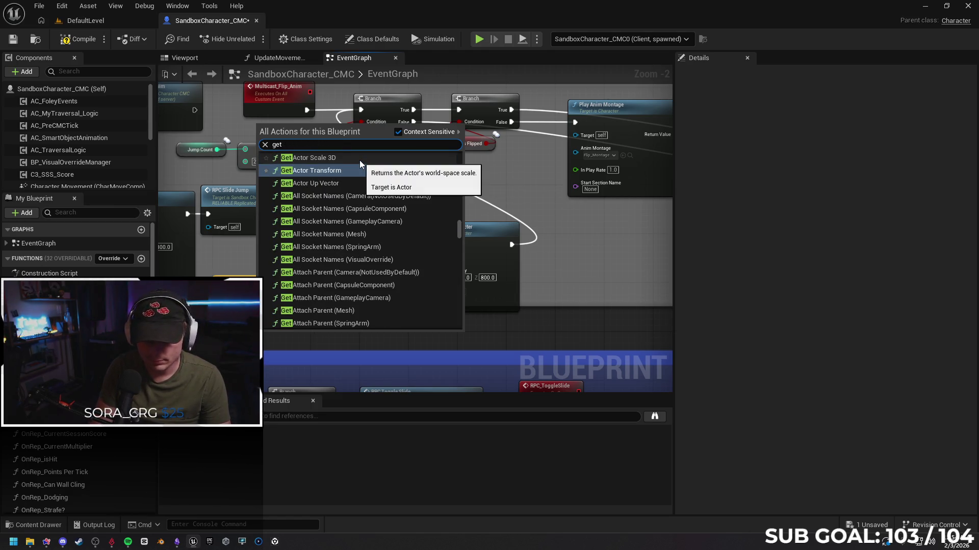
pyautogui.write(' veloci')
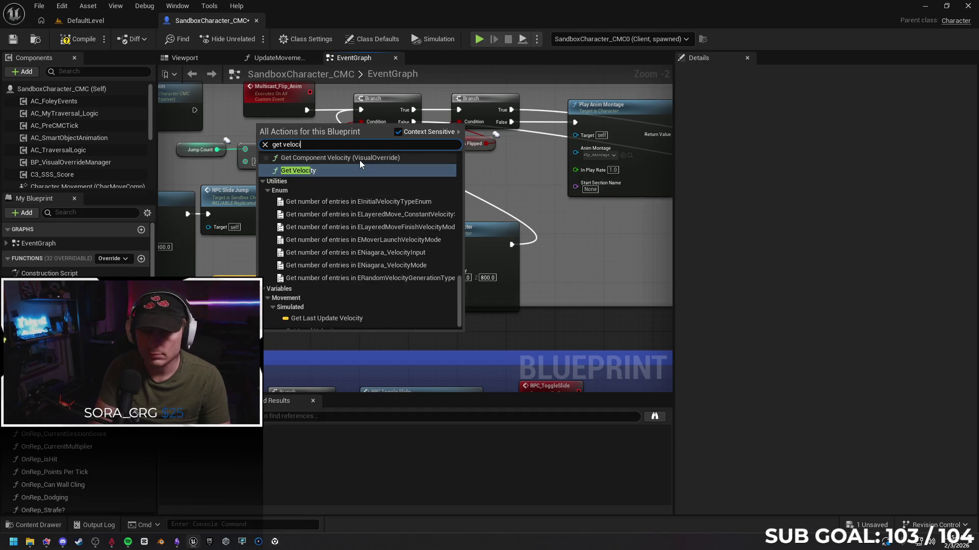
pyautogui.press('Return')
pyautogui.moveTo(316, 337)
pyautogui.mouseDown()
pyautogui.moveTo(279, 323)
pyautogui.moveTo(329, 285)
pyautogui.mouseUp()
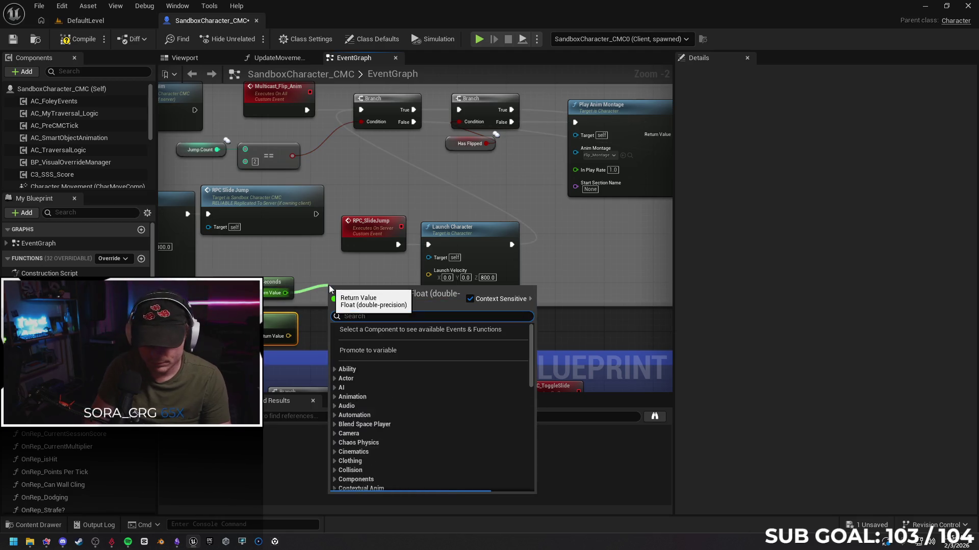
# Step: Multiply delta seconds by velocity and wire the product into Launch Character's Launch Velocity
pyautogui.write('mul')
pyautogui.press('Return')
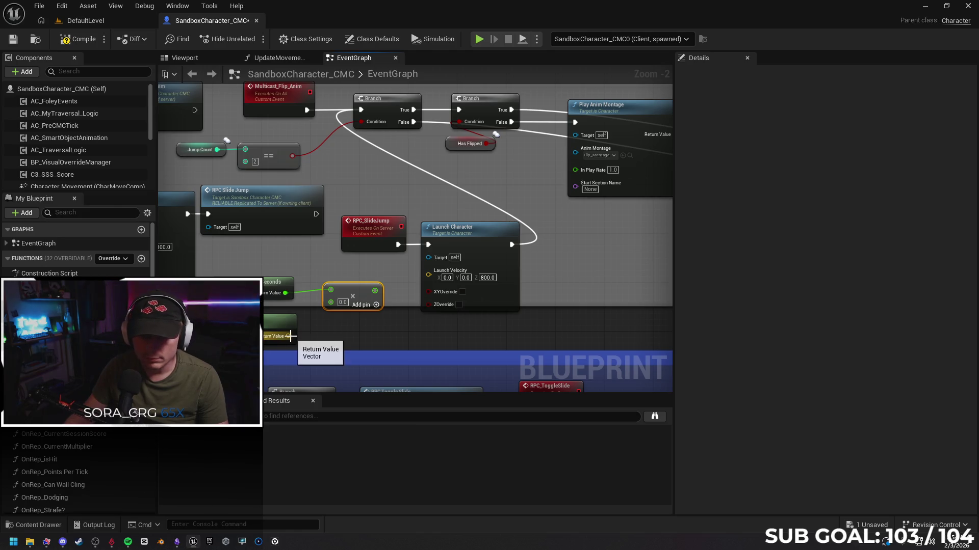
pyautogui.moveTo(289, 337)
pyautogui.mouseDown()
pyautogui.moveTo(328, 302)
pyautogui.moveTo(426, 274)
pyautogui.moveTo(378, 305)
pyautogui.moveTo(429, 277)
pyautogui.mouseUp()
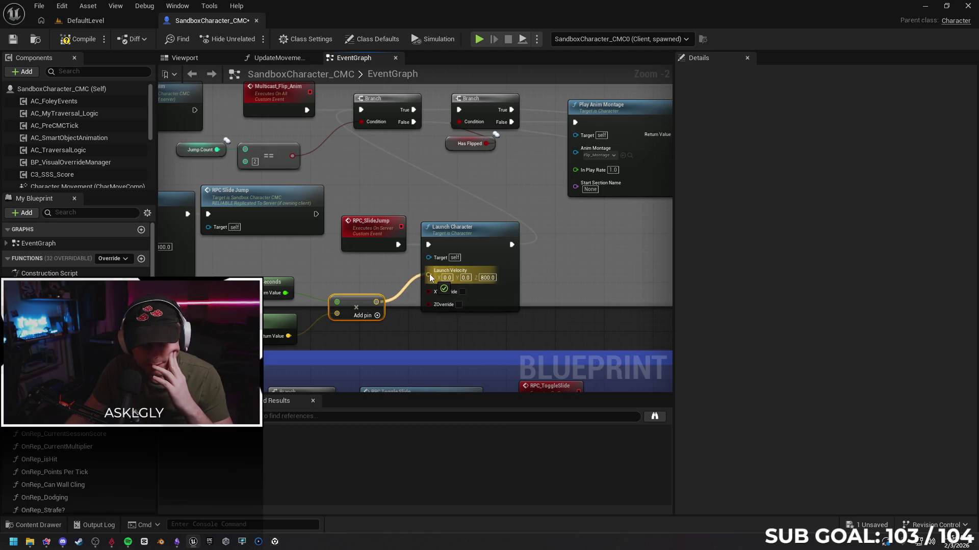
pyautogui.moveTo(429, 274)
pyautogui.mouseDown()
pyautogui.moveTo(384, 295)
pyautogui.moveTo(428, 273)
pyautogui.moveTo(406, 282)
pyautogui.mouseUp()
pyautogui.click(398, 264)
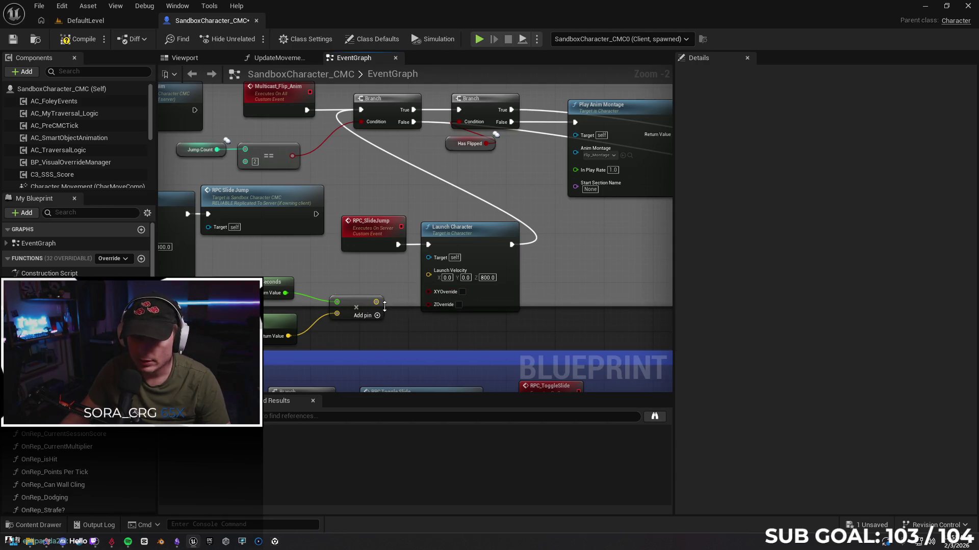
pyautogui.moveTo(377, 301); pyautogui.dragTo(431, 273)
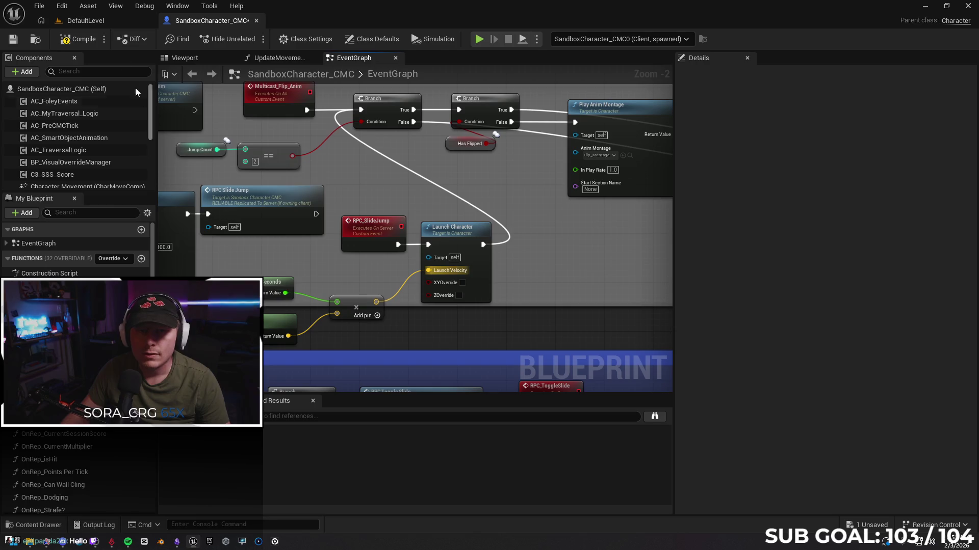
pyautogui.click(107, 24)
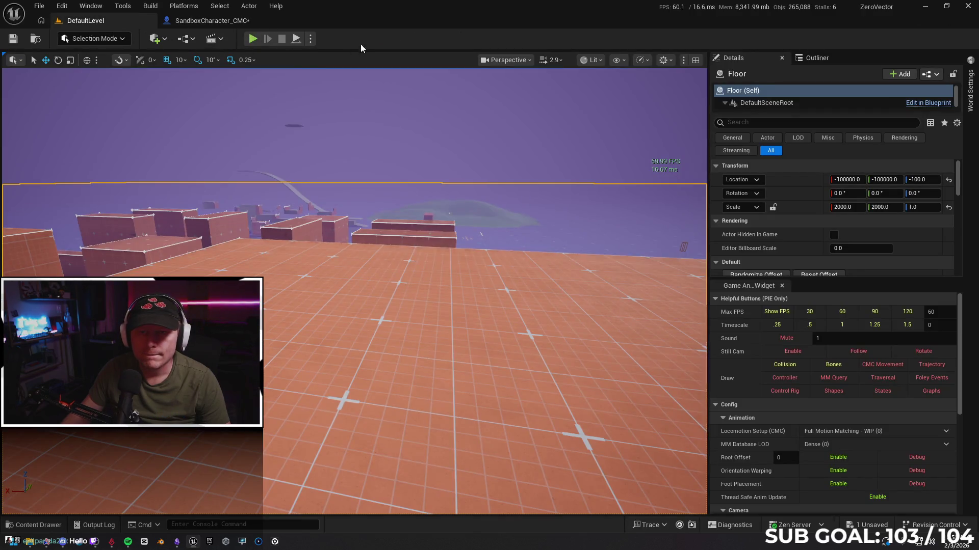
# Step: Start a play session in DefaultLevel with Max FPS raised to 120
pyautogui.click(314, 41)
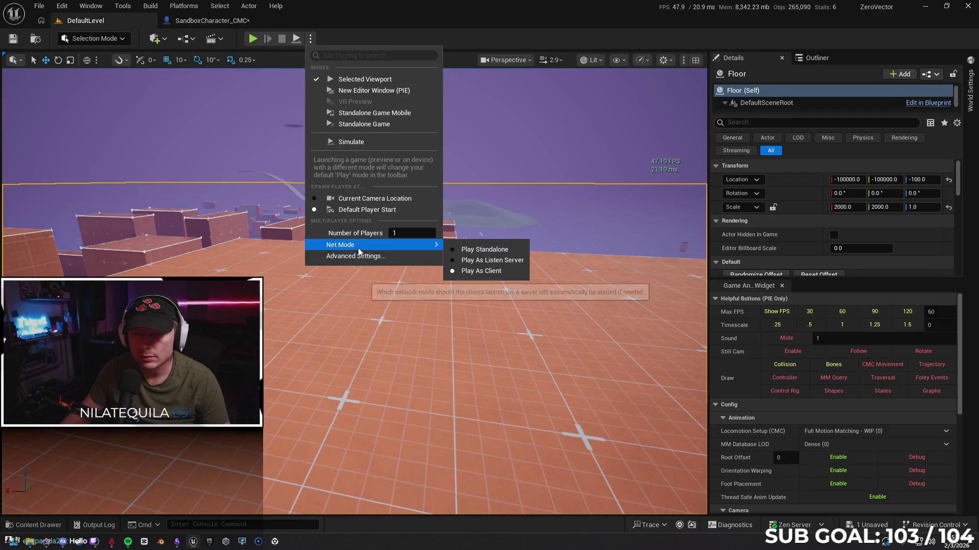
pyautogui.click(271, 89)
pyautogui.hotkey('alt', 'p')
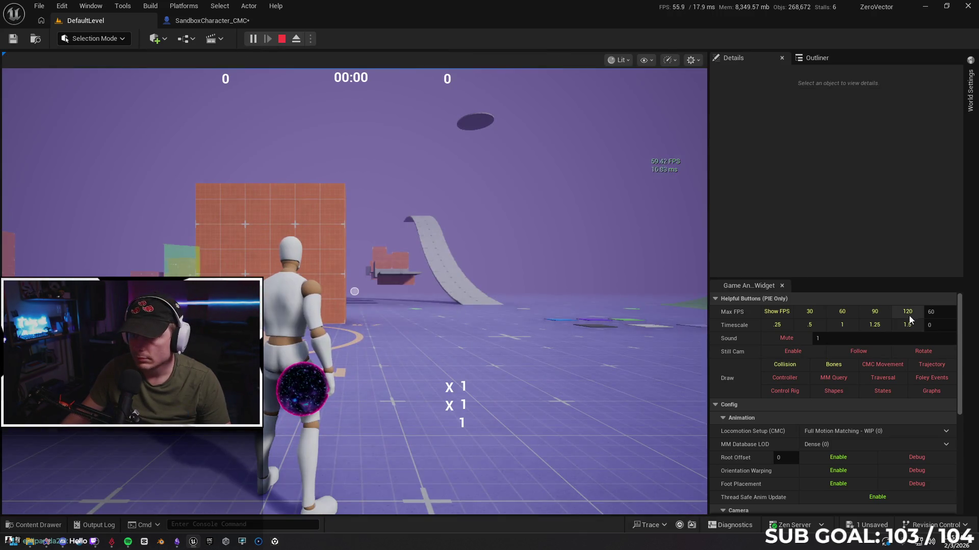
pyautogui.click(907, 312)
pyautogui.click(135, 413)
# Step: Run, slide and jump repeatedly along the red wall, then stop and return to the event graph
pyautogui.press('w')
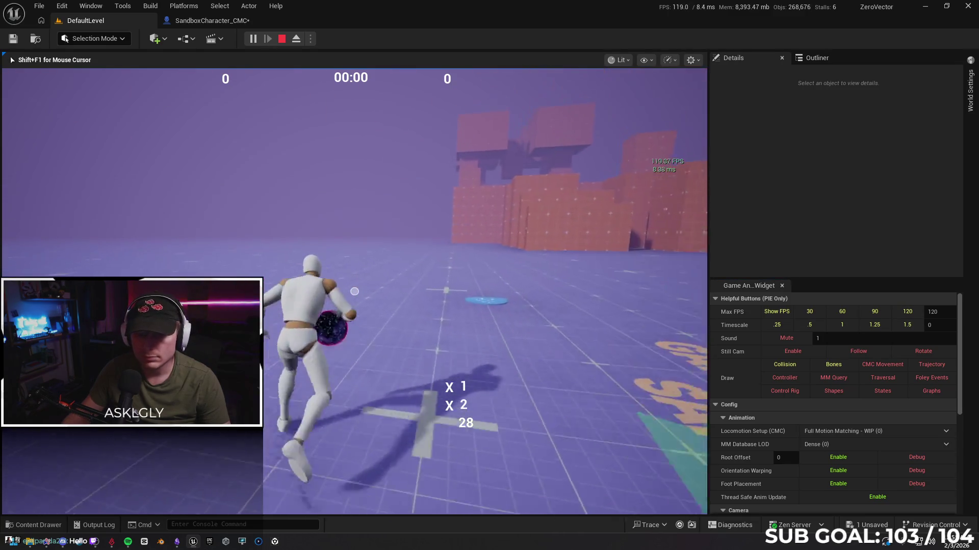
pyautogui.press('w')
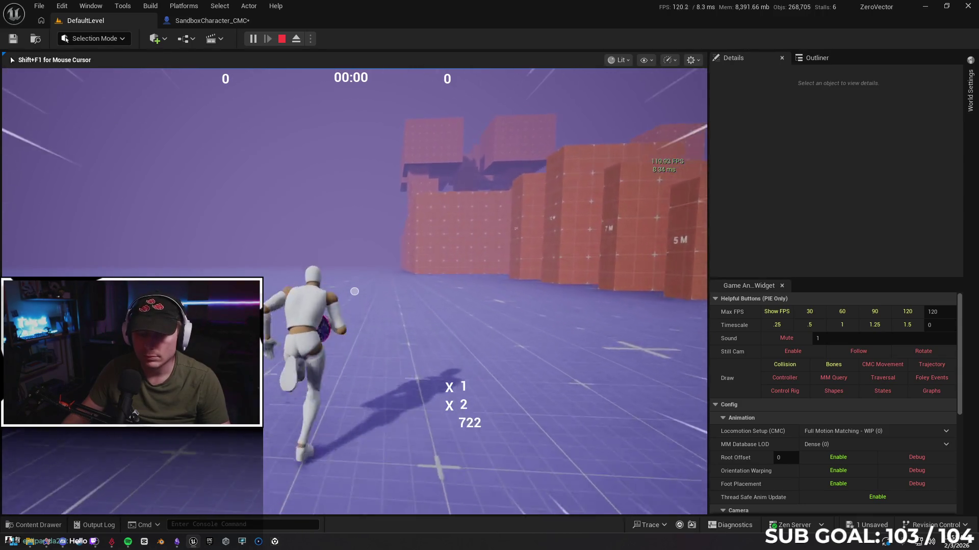
pyautogui.press('c')
pyautogui.press('c')
pyautogui.press('c')
pyautogui.press('c')
pyautogui.press('c')
pyautogui.press('c')
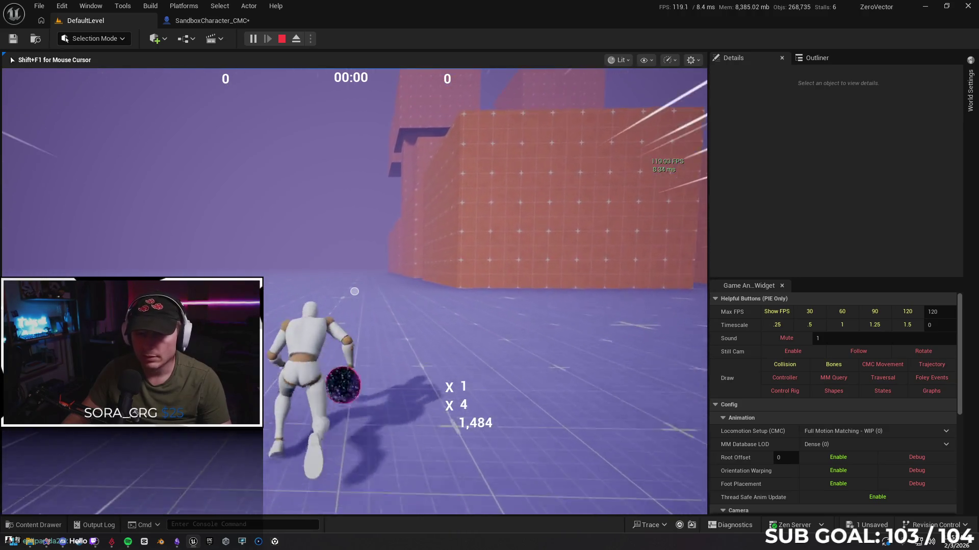
pyautogui.press('space')
pyautogui.press('space')
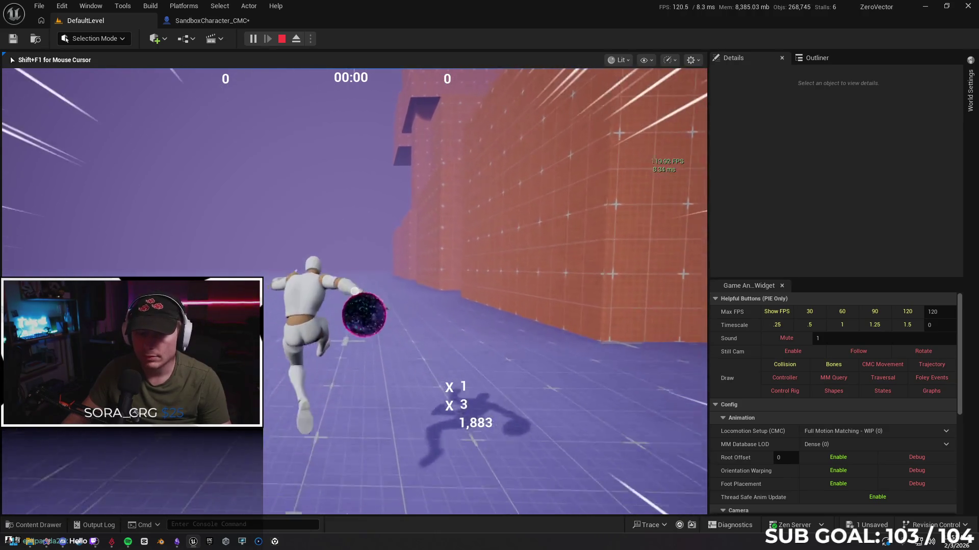
pyautogui.press('space')
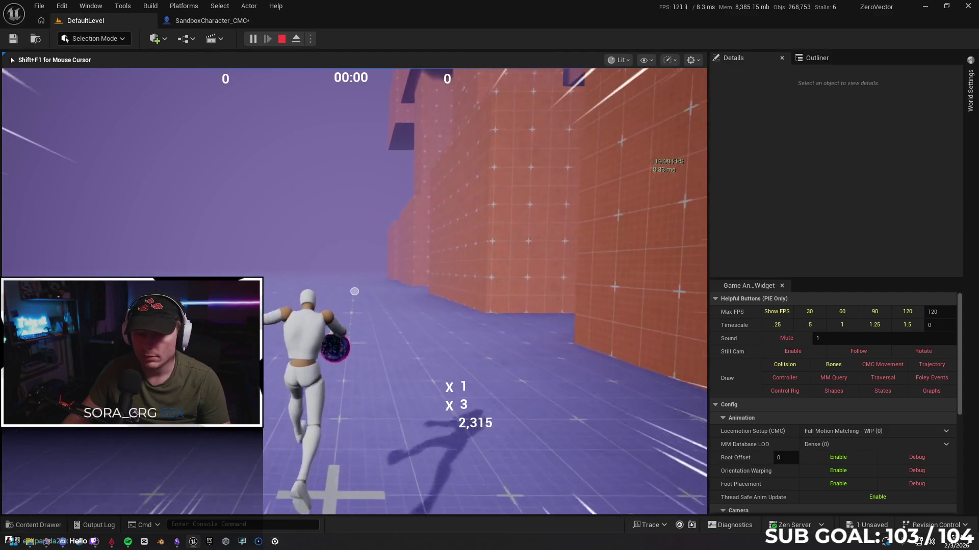
pyautogui.press('space')
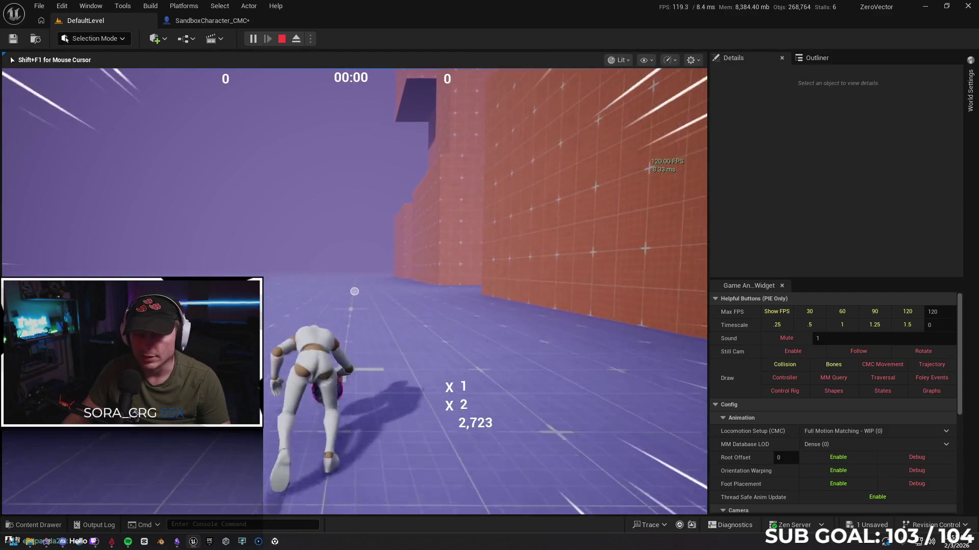
pyautogui.press('c')
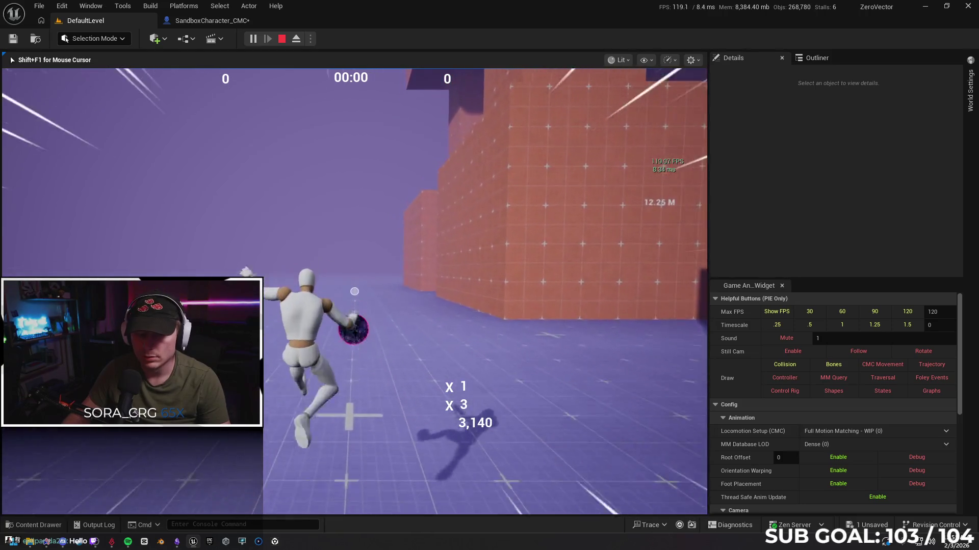
pyautogui.press('Escape')
pyautogui.click(209, 20)
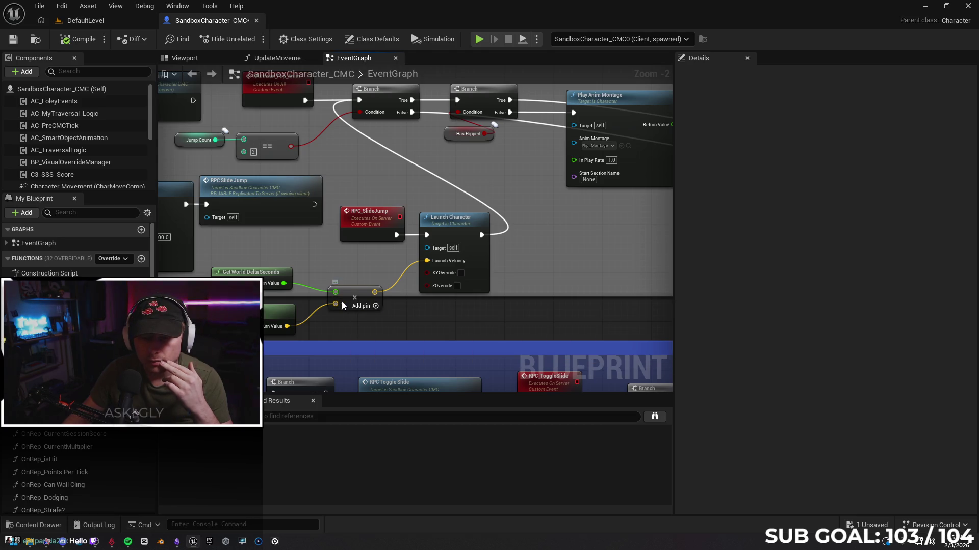
# Step: Shift the Multiply node left, which breaks its wire into Launch Velocity
pyautogui.moveTo(346, 303); pyautogui.dragTo(322, 305)
pyautogui.press('Escape')
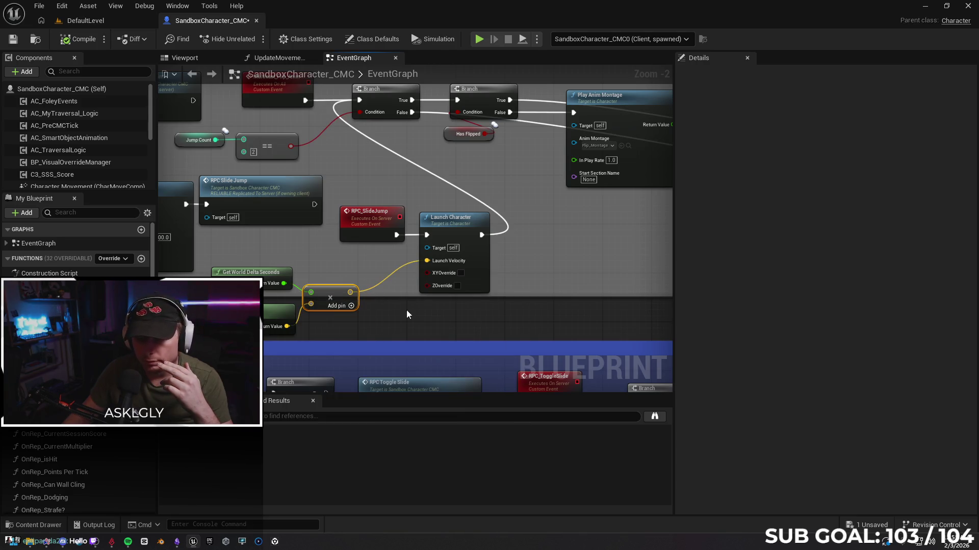
pyautogui.click(399, 267)
pyautogui.keyDown('alt'); pyautogui.click(400, 267); pyautogui.keyUp('alt')
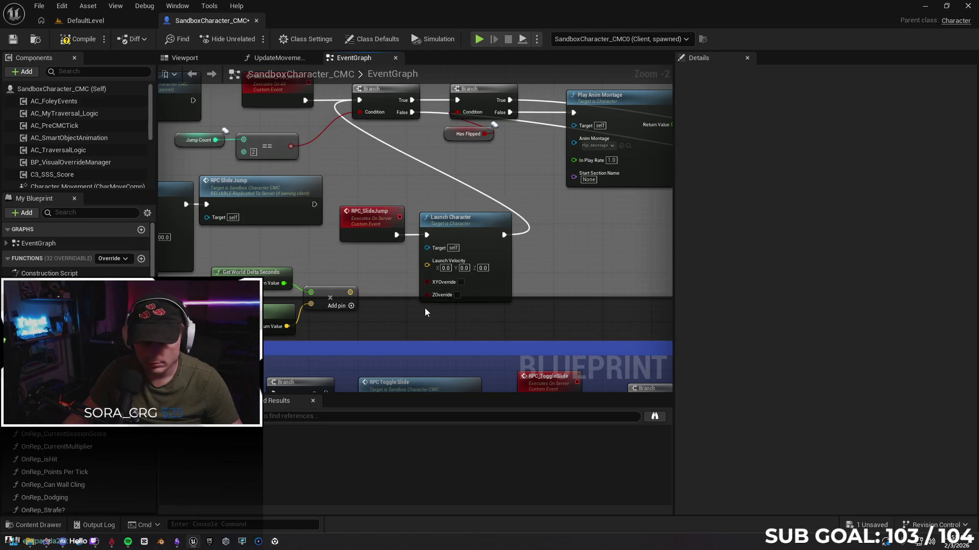
# Step: Undo and redo the edits so the Multiply result stays linked to Launch Velocity
pyautogui.hotkey('ctrl', 'z')
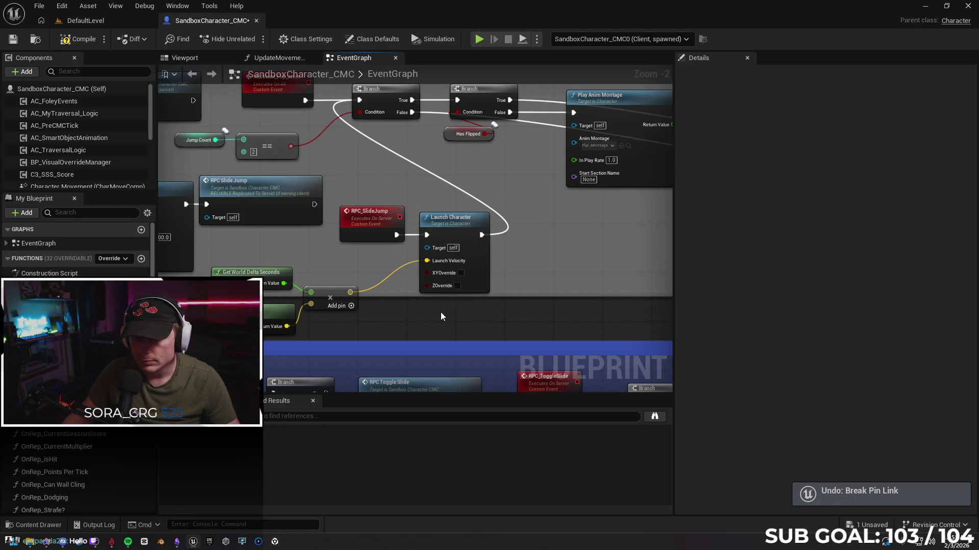
pyautogui.hotkey('ctrl', 'z')
pyautogui.hotkey('ctrl', 'y')
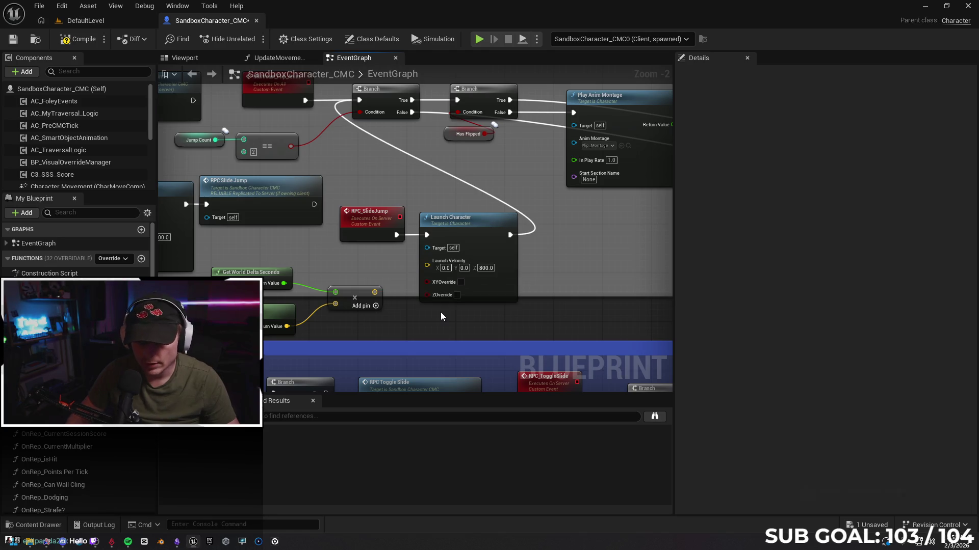
pyautogui.hotkey('ctrl', 'y')
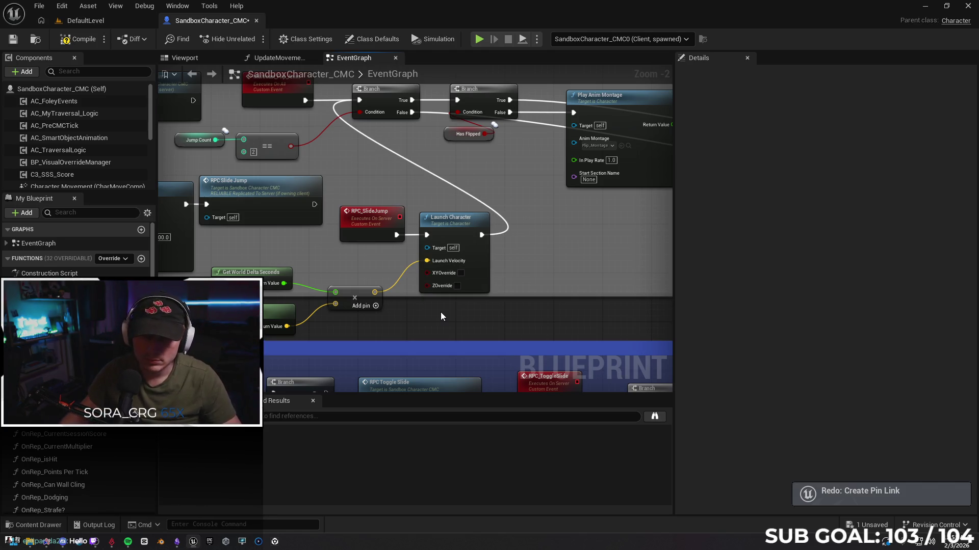
pyautogui.rightClick(405, 329)
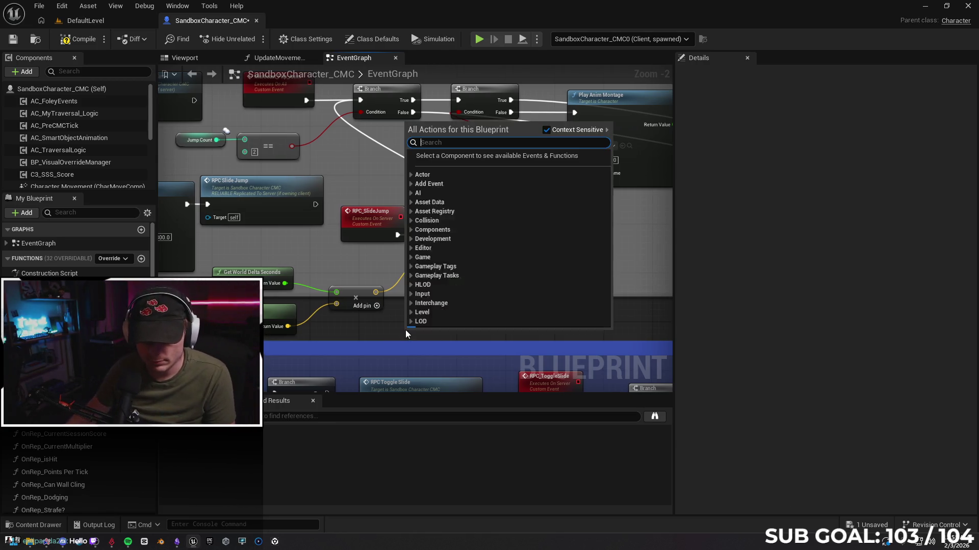
# Step: Place an Add node with '+' and then delete it as unwanted
pyautogui.write('+')
pyautogui.press('Return')
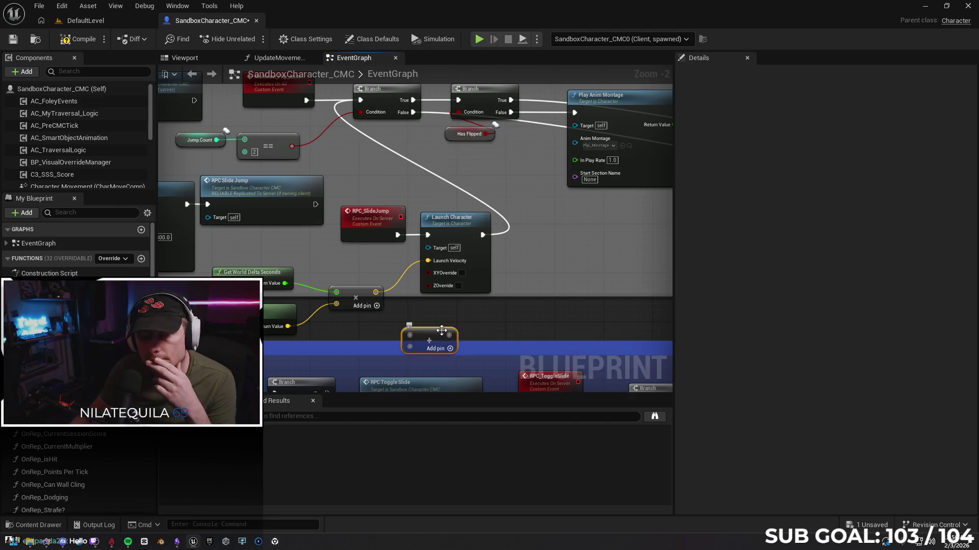
pyautogui.moveTo(441, 331); pyautogui.dragTo(432, 325)
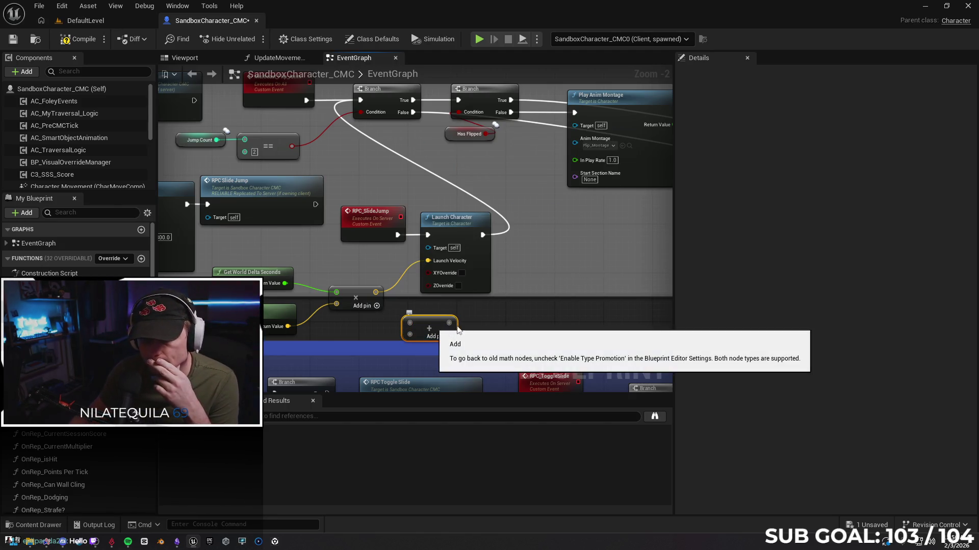
pyautogui.rightClick(436, 333)
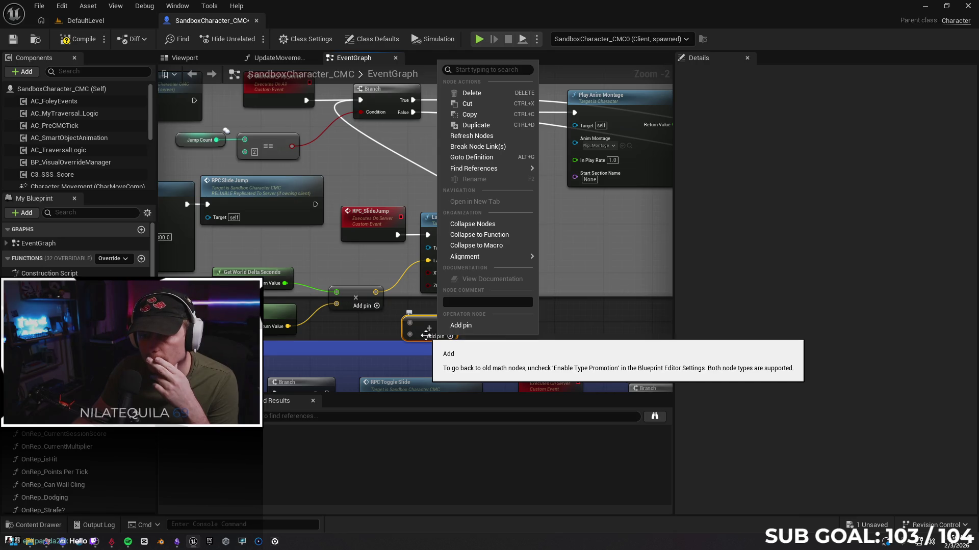
pyautogui.click(428, 329)
pyautogui.press('Delete')
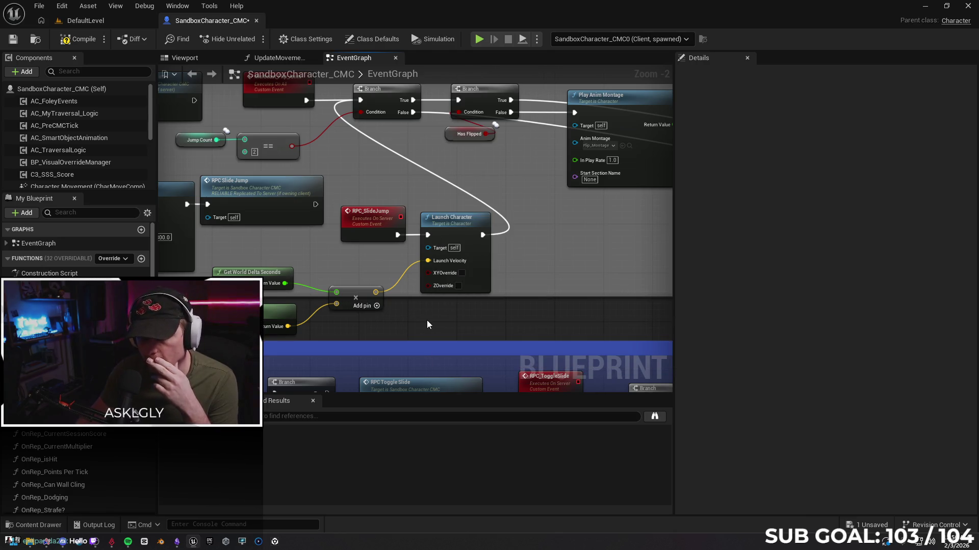
# Step: Search the actions for 'add velocity' and dismiss the list without adding a node
pyautogui.rightClick(421, 322)
pyautogui.write('add')
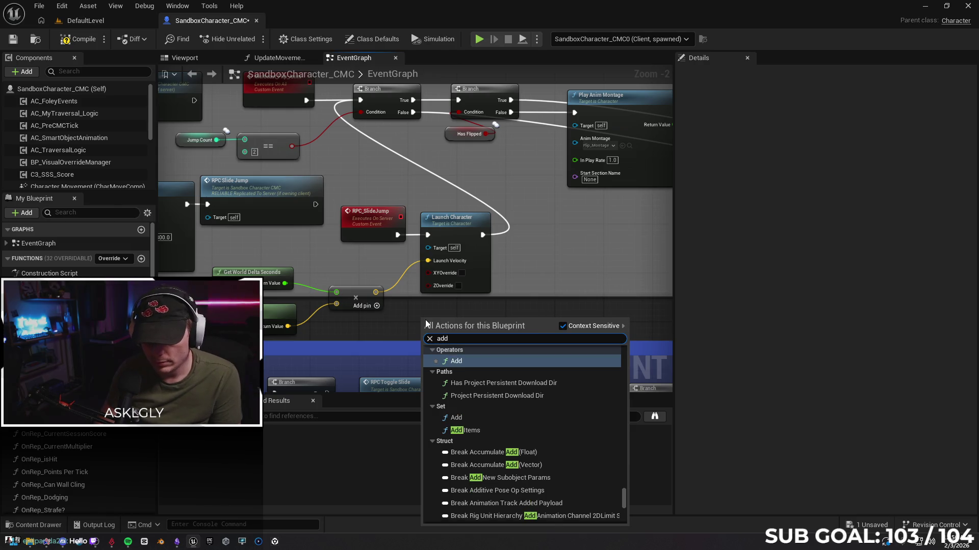
pyautogui.write(' velo')
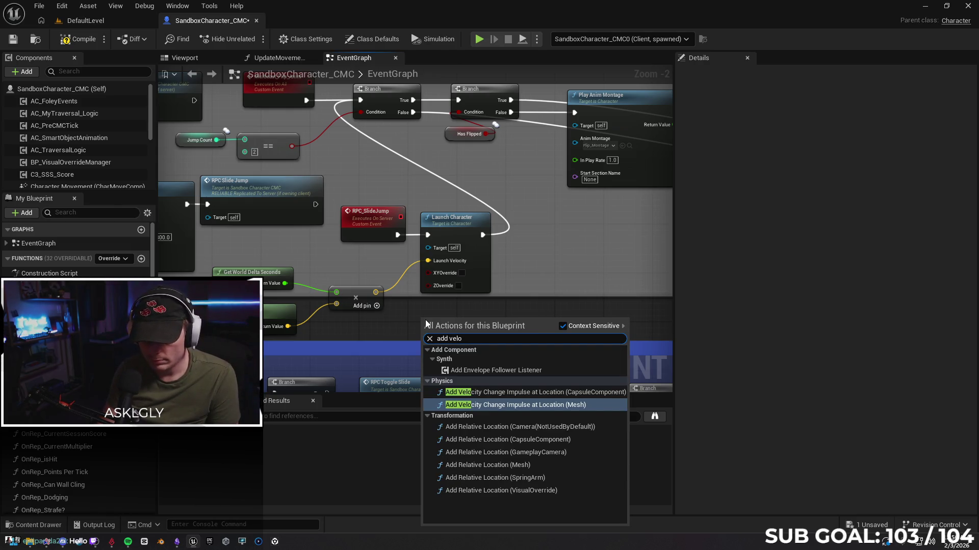
pyautogui.write('city')
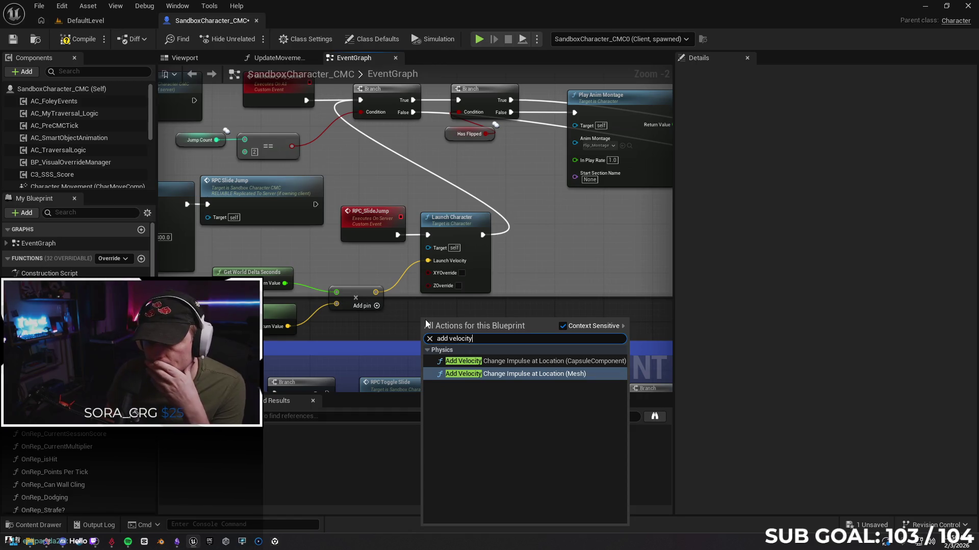
pyautogui.press('Up')
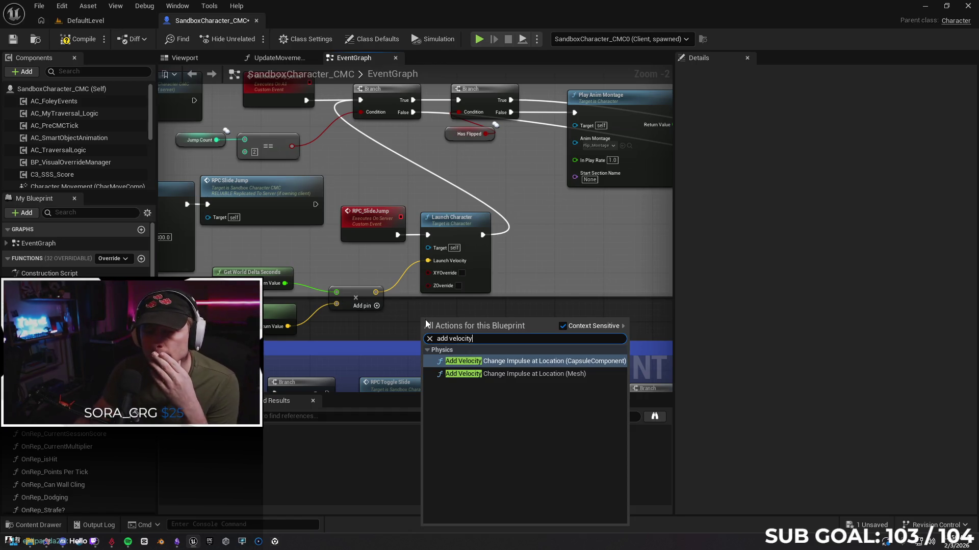
pyautogui.click(429, 338)
pyautogui.click(396, 327)
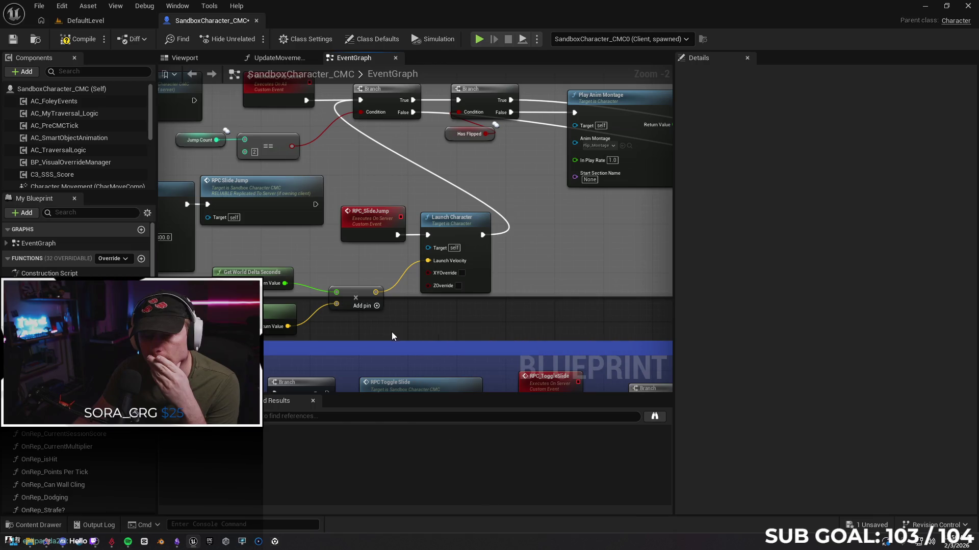
# Step: Reposition the Multiply node, rewire its output to Launch Velocity, and start a DefaultLevel play test
pyautogui.keyDown('alt'); pyautogui.click(397, 280); pyautogui.keyUp('alt')
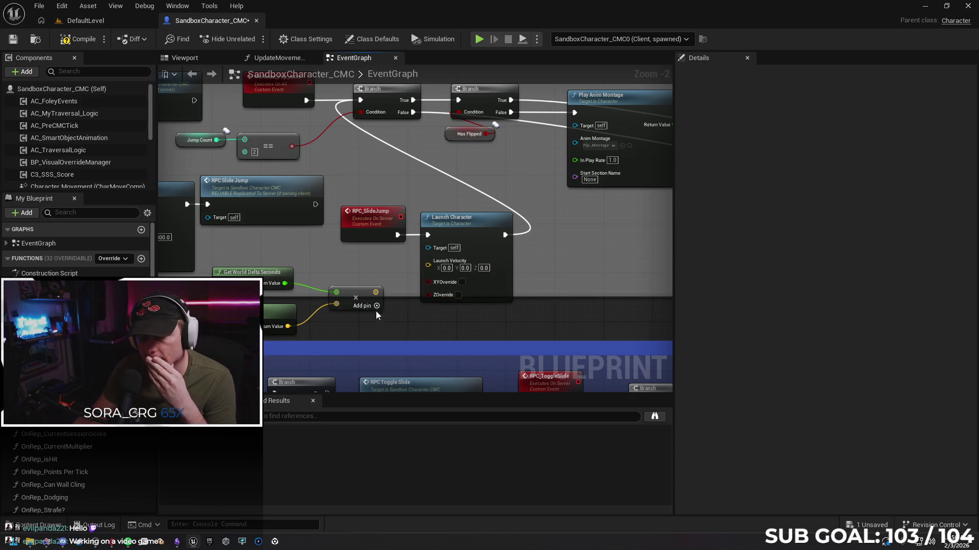
pyautogui.rightClick(374, 292)
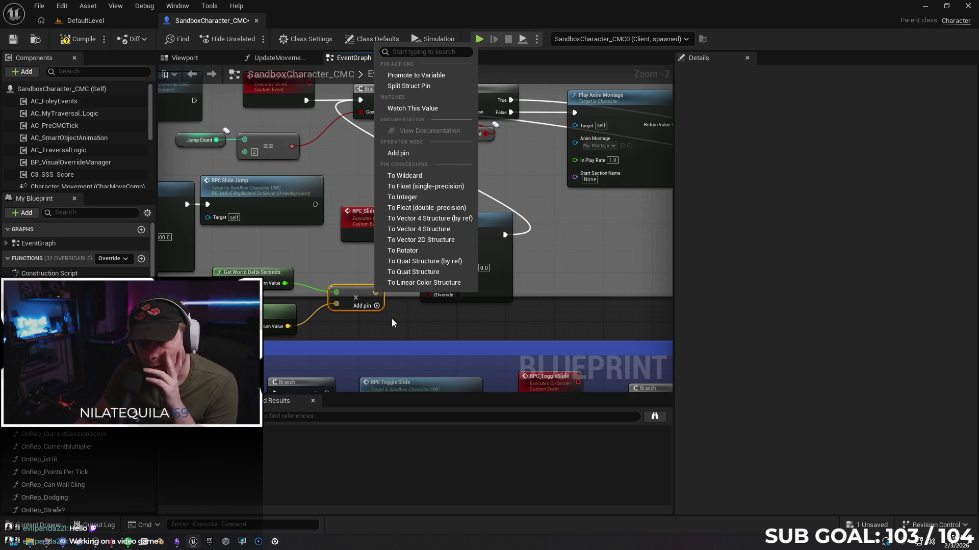
pyautogui.click(387, 323)
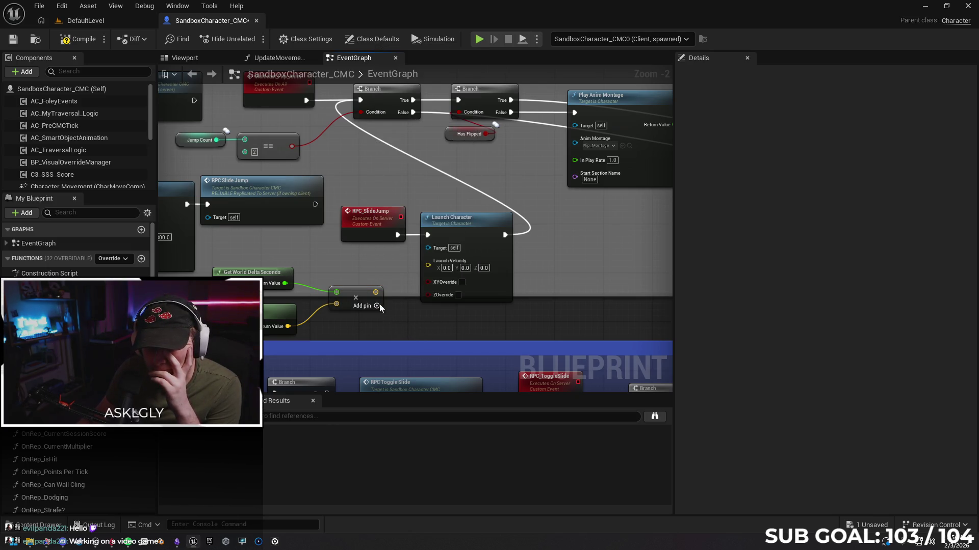
pyautogui.moveTo(360, 292); pyautogui.dragTo(353, 280)
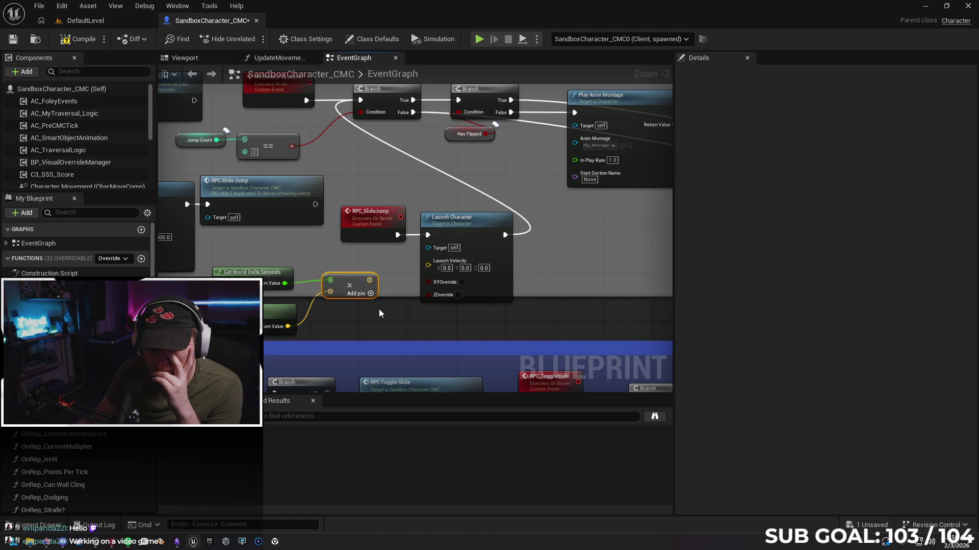
pyautogui.moveTo(370, 280); pyautogui.dragTo(427, 265)
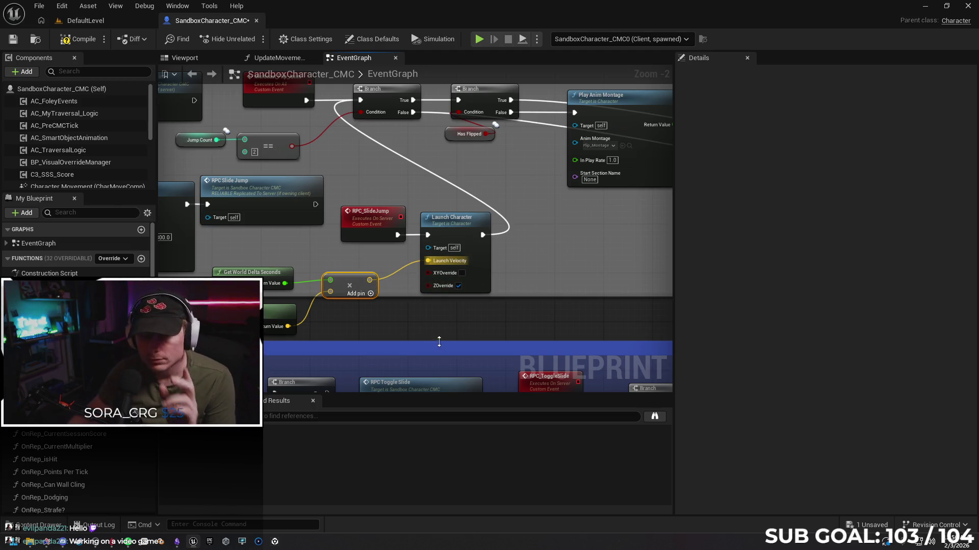
pyautogui.click(112, 22)
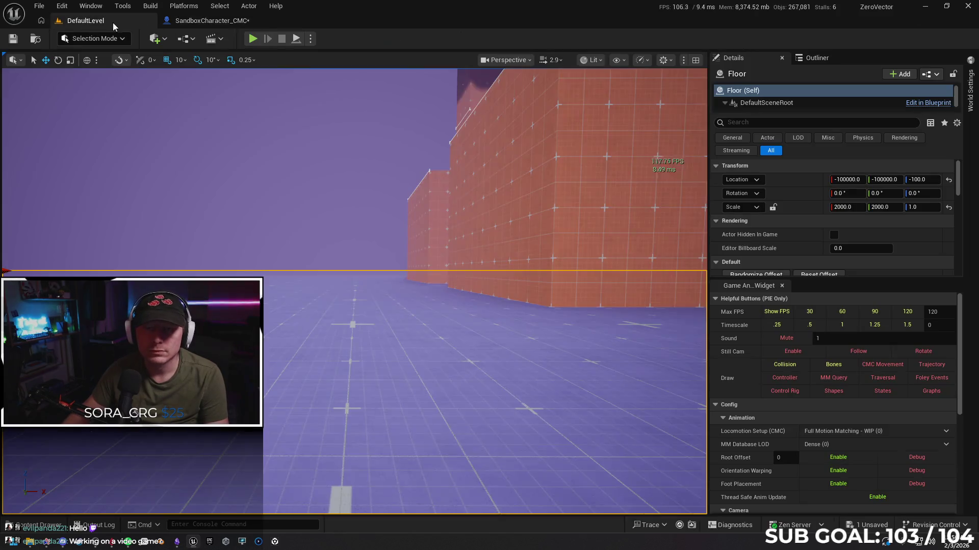
pyautogui.click(253, 39)
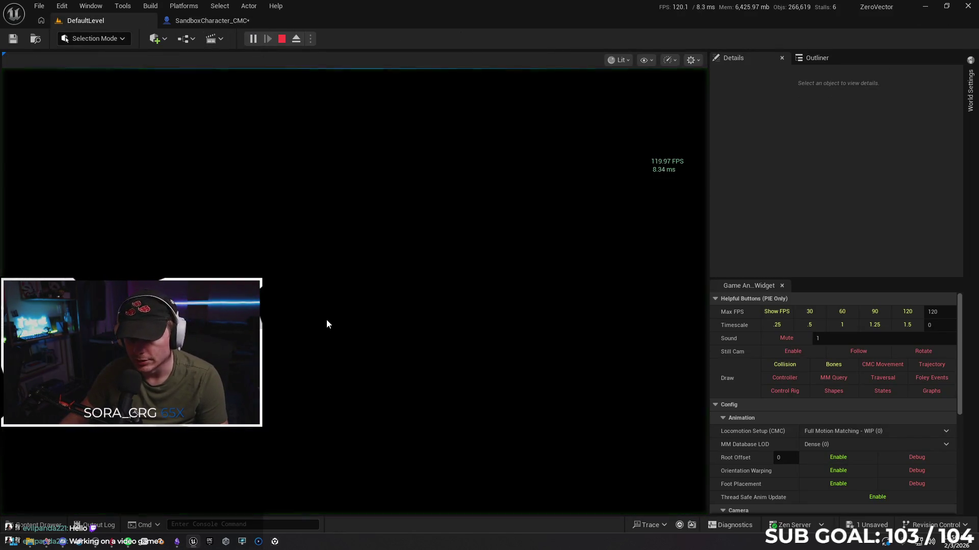
# Step: Run forward and jump twice toward the blocks, then end the test and go back to SandboxCharacter_CMC
pyautogui.press('w')
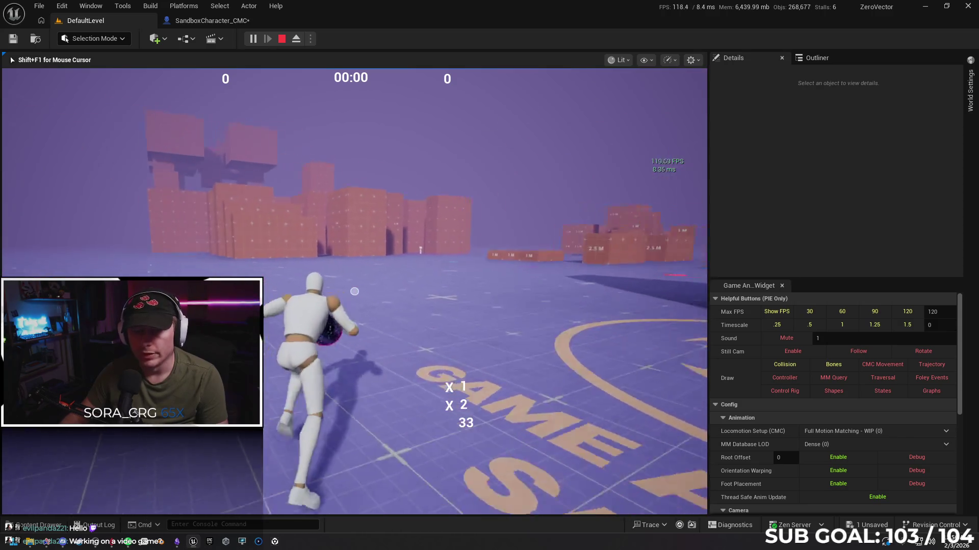
pyautogui.press('space')
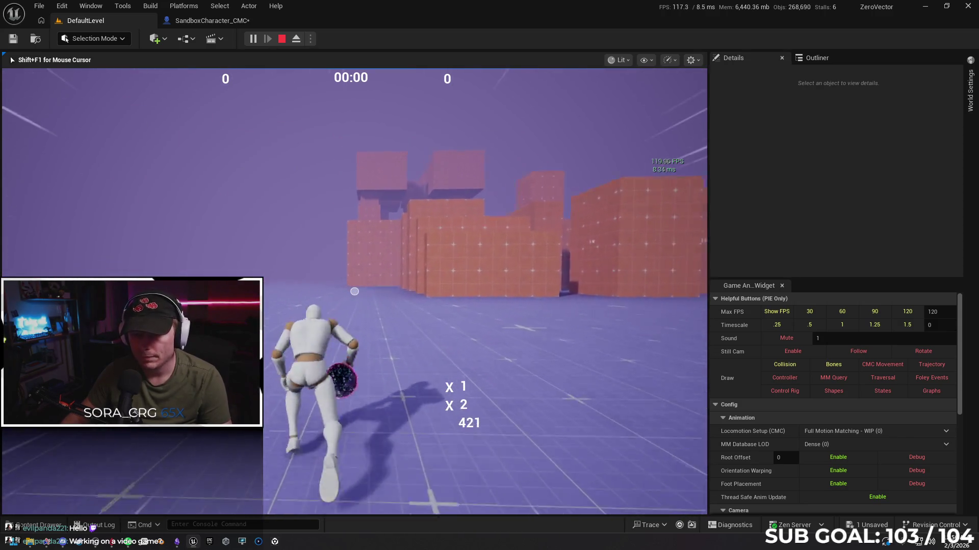
pyautogui.press('space')
pyautogui.press('w')
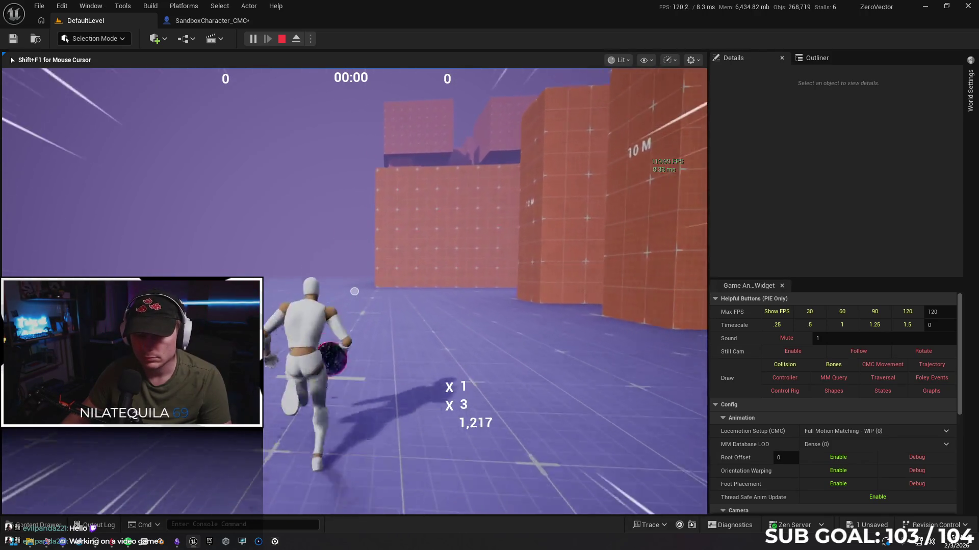
pyautogui.press('Escape')
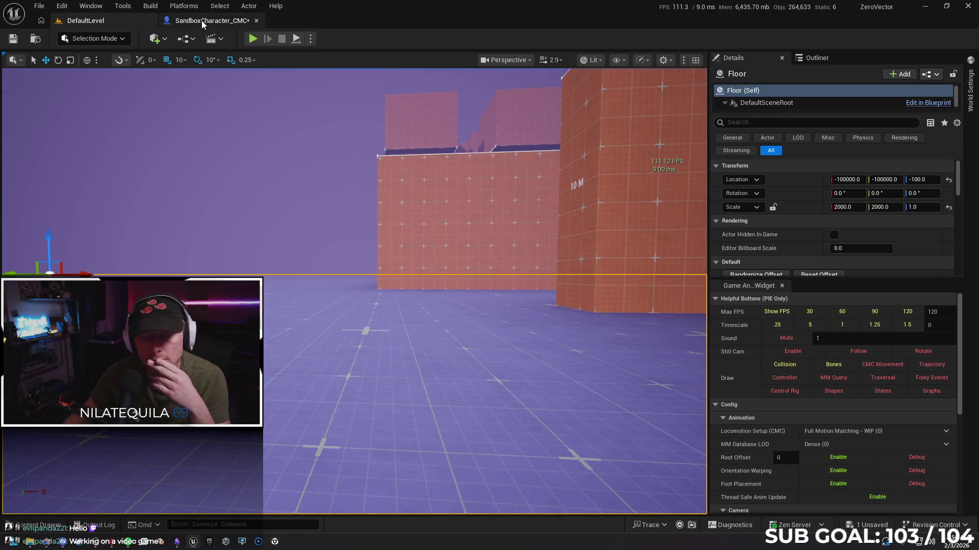
pyautogui.click(200, 20)
# Step: Ask Google AI Mode how to apply world delta time to the earlier Z 800 Launch Character setup
pyautogui.click(48, 546)
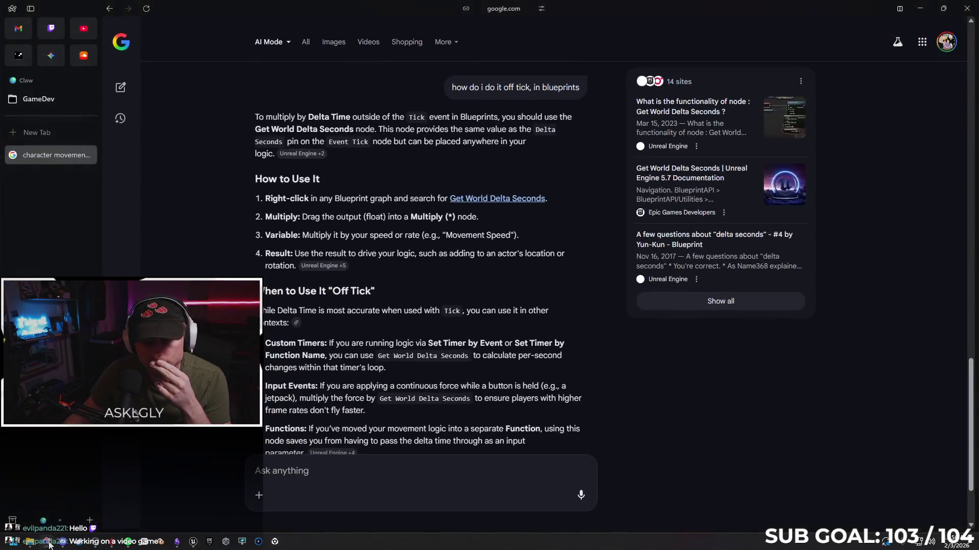
pyautogui.scroll(-2, 399, 340)
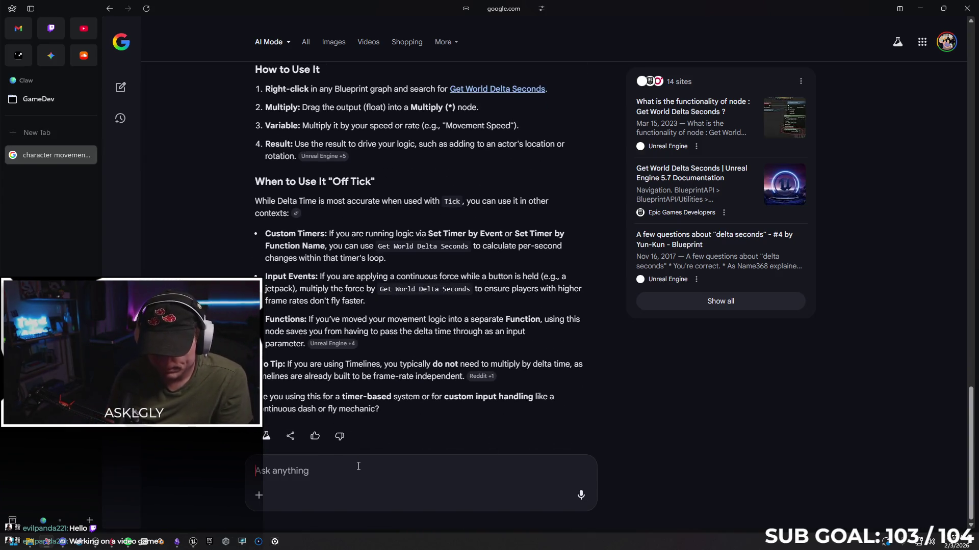
pyautogui.write('i previously had a launch character n')
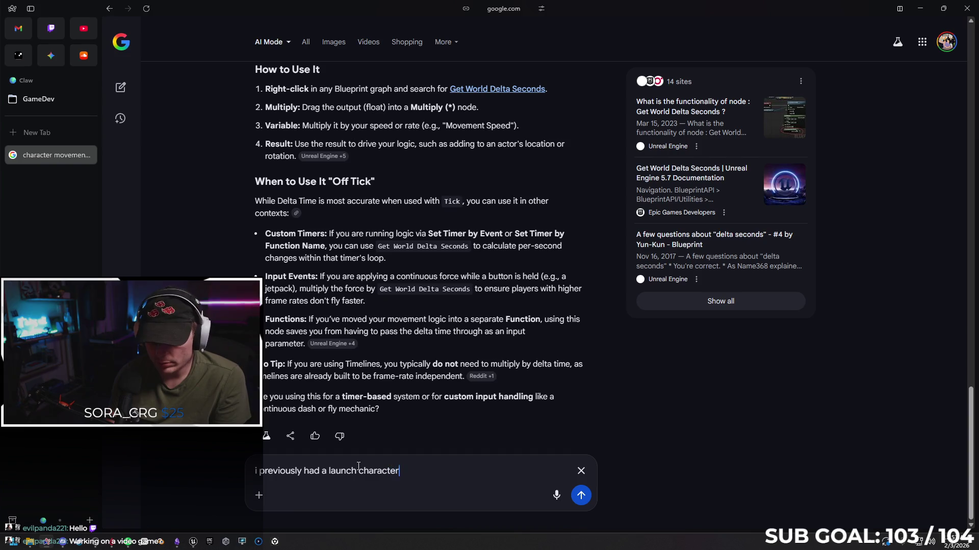
pyautogui.write('ode that was set to z 800 - tell m')
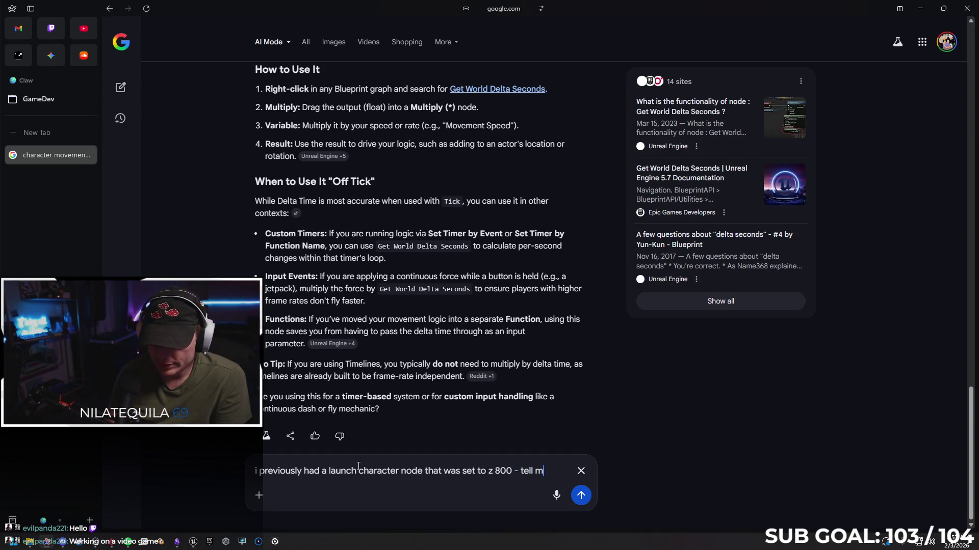
pyautogui.write('e how to incorporate world delta time to get th')
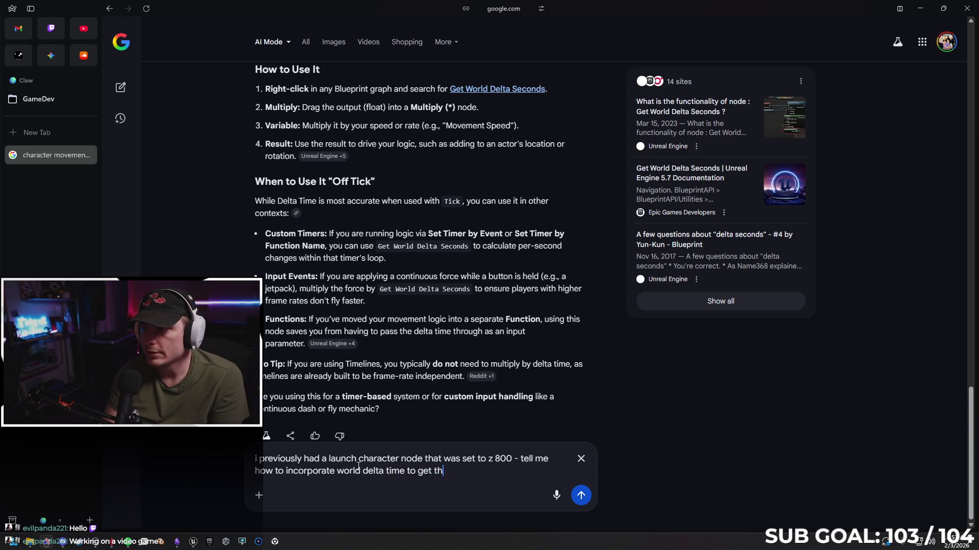
pyautogui.write('sult')
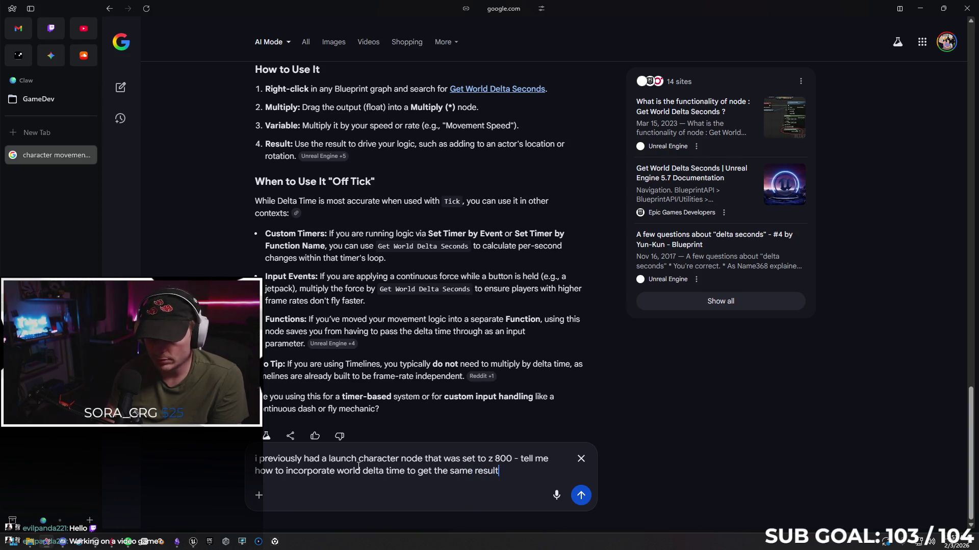
pyautogui.press('Return')
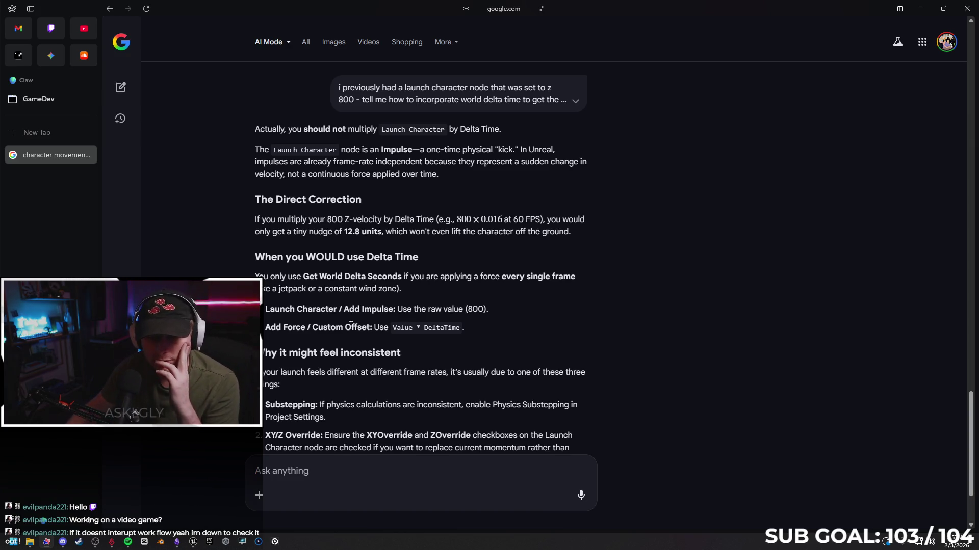
# Step: Send a follow-up: substepping didn't help, second jump works at 60 fps but fails above 140
pyautogui.scroll(-2, 354, 319)
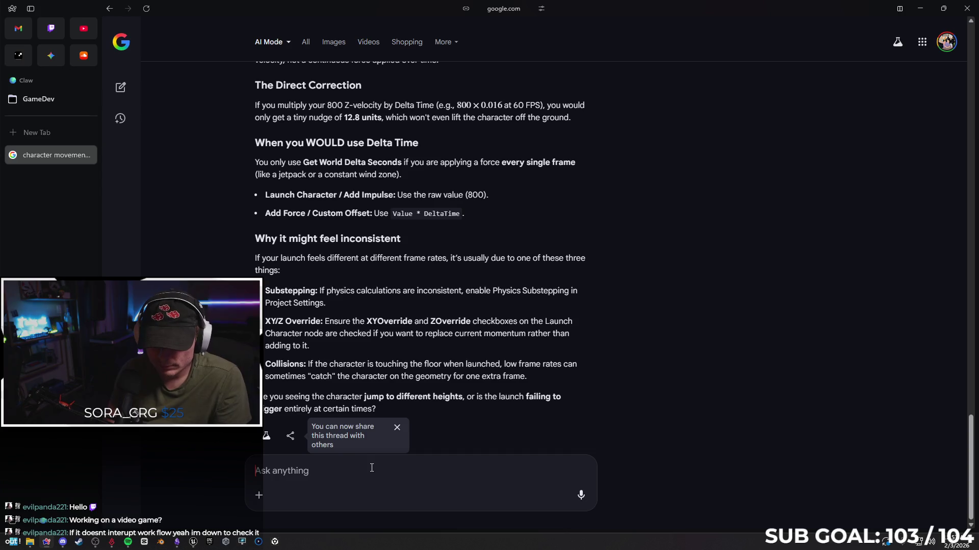
pyautogui.write('ive ')
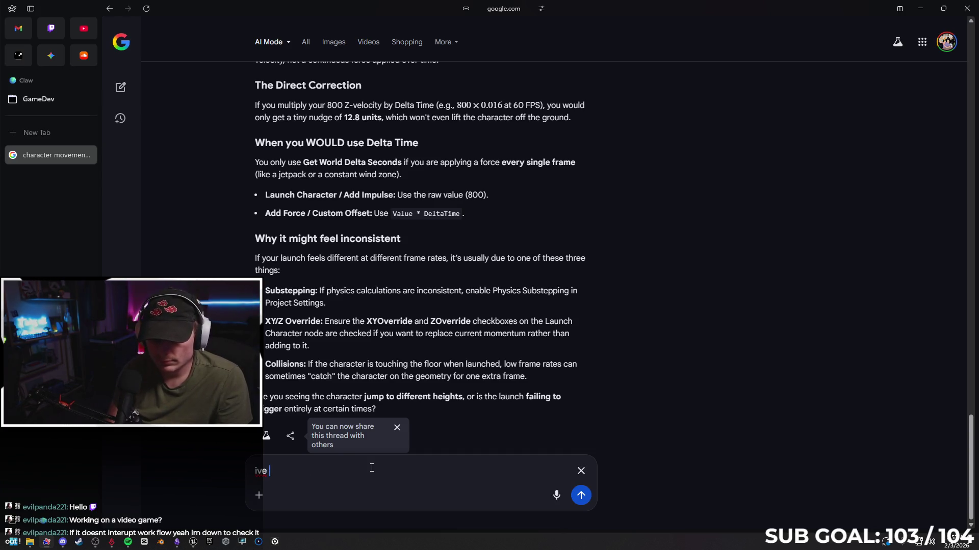
pyautogui.write('enabled sub')
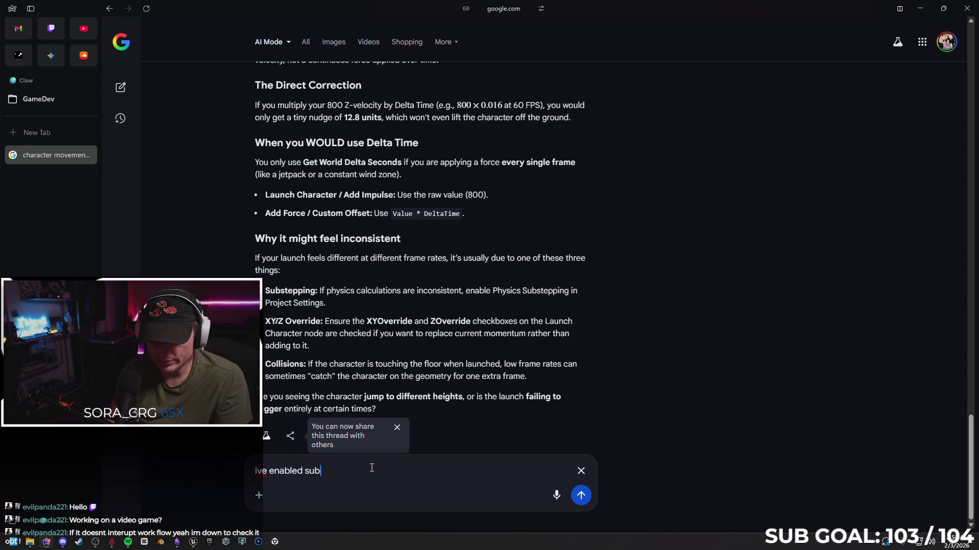
pyautogui.write('tp')
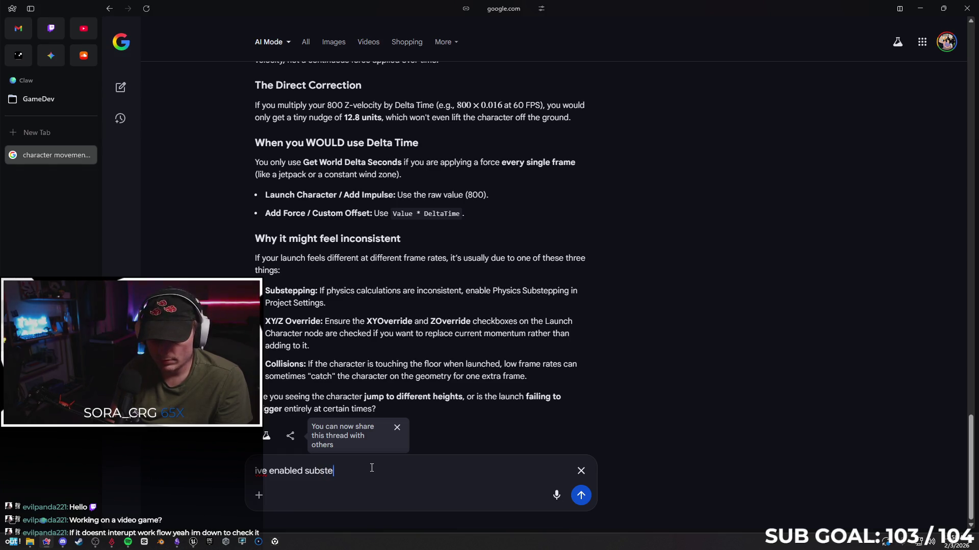
pyautogui.write('pping, but i')
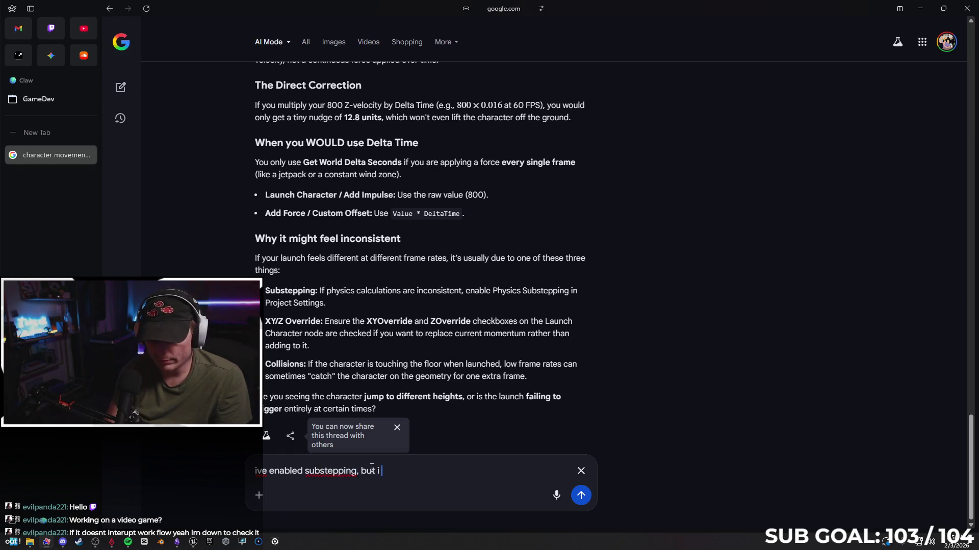
pyautogui.press('BackSpace')
pyautogui.write('m')
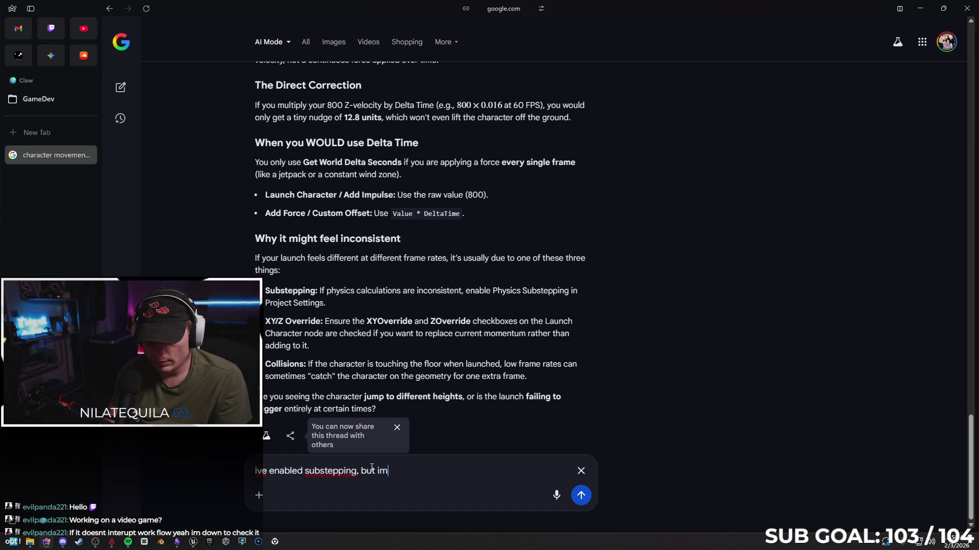
pyautogui.write(' getting the same')
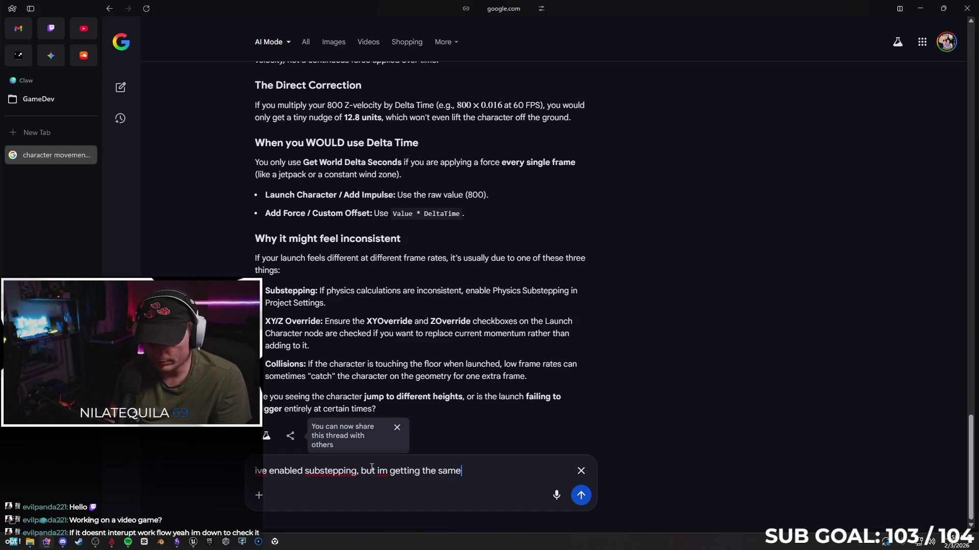
pyautogui.write(' problem')
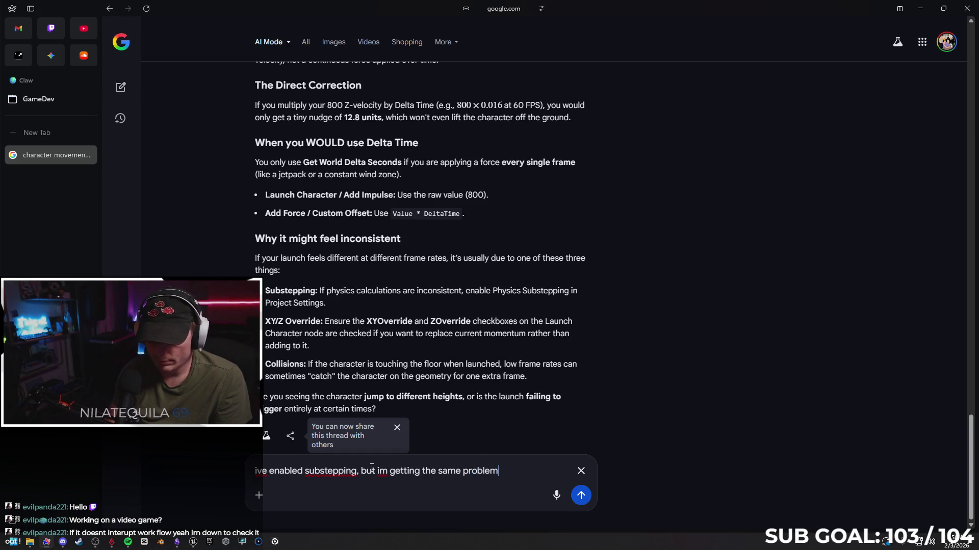
pyautogui.write('. My ')
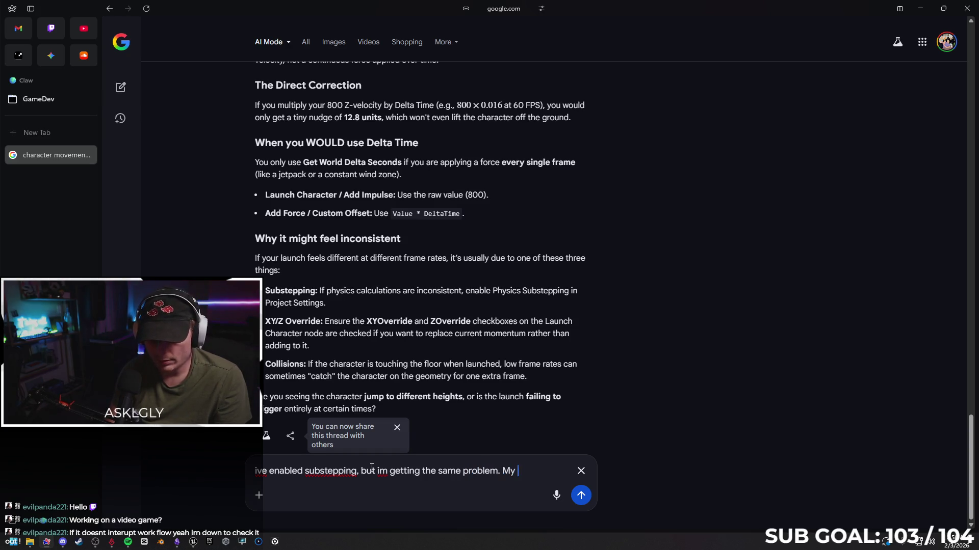
pyautogui.write('characters ')
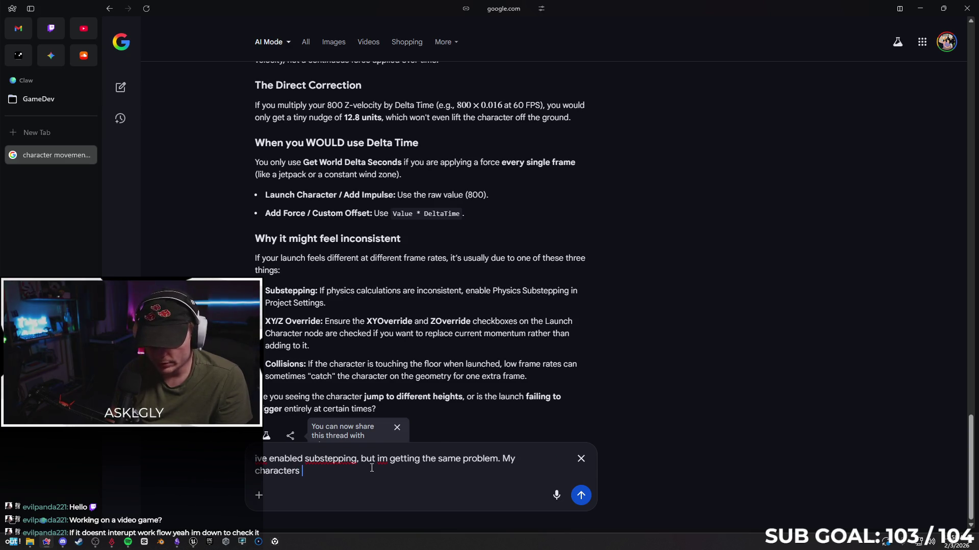
pyautogui.write('second ju')
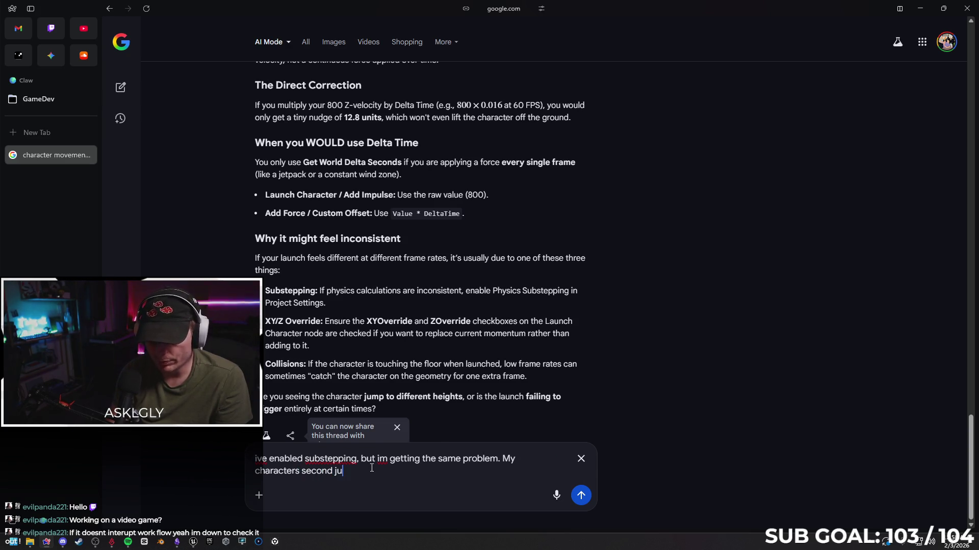
pyautogui.write('mp is fram')
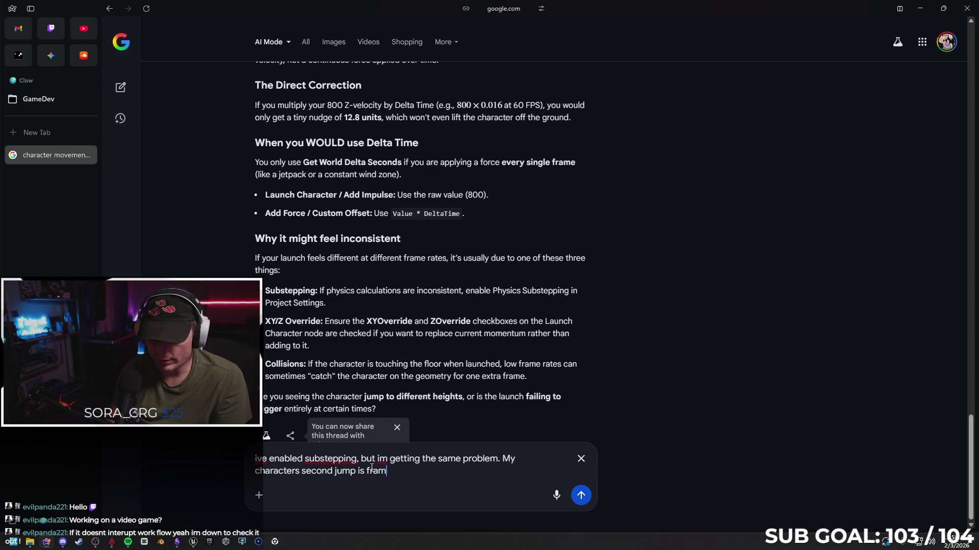
pyautogui.write('e depend')
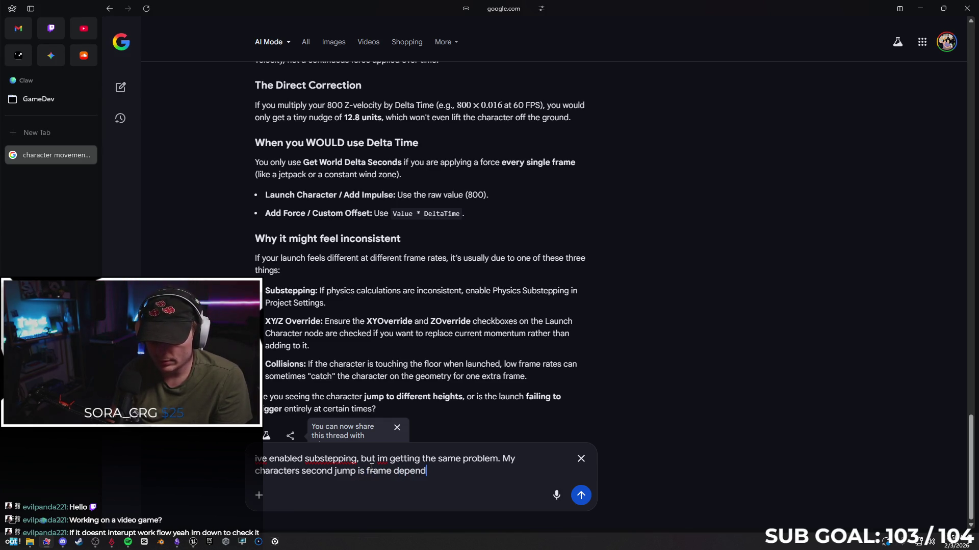
pyautogui.write('ent- ')
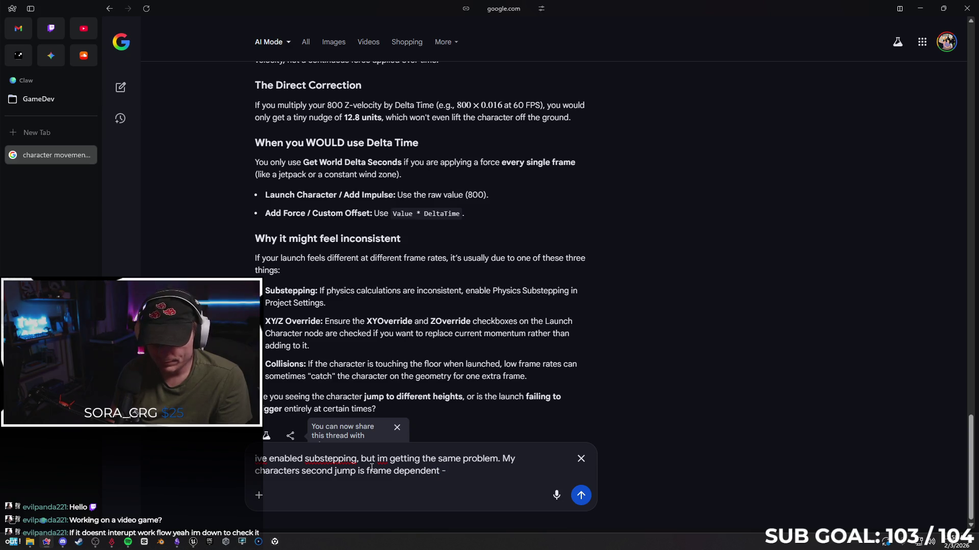
pyautogui.write('60 fps it work')
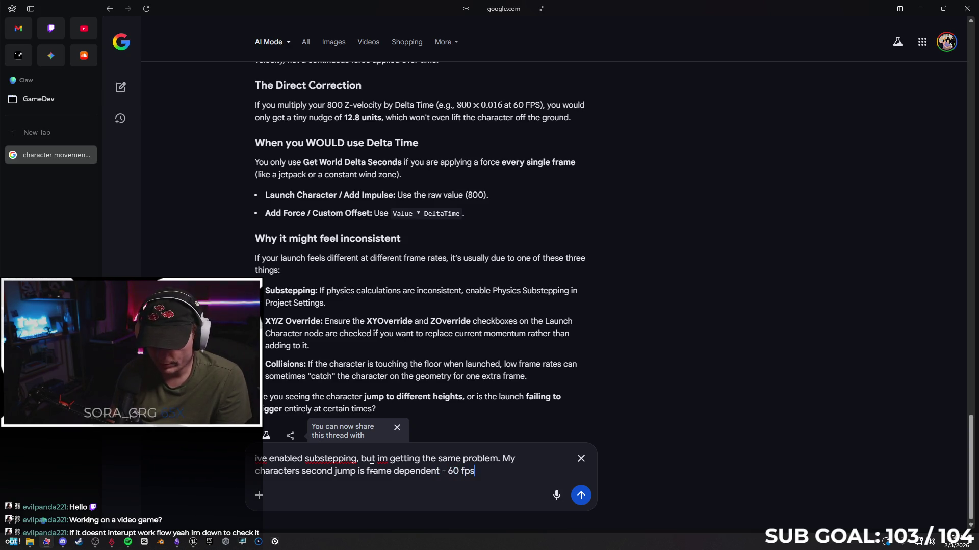
pyautogui.write('s everytime,')
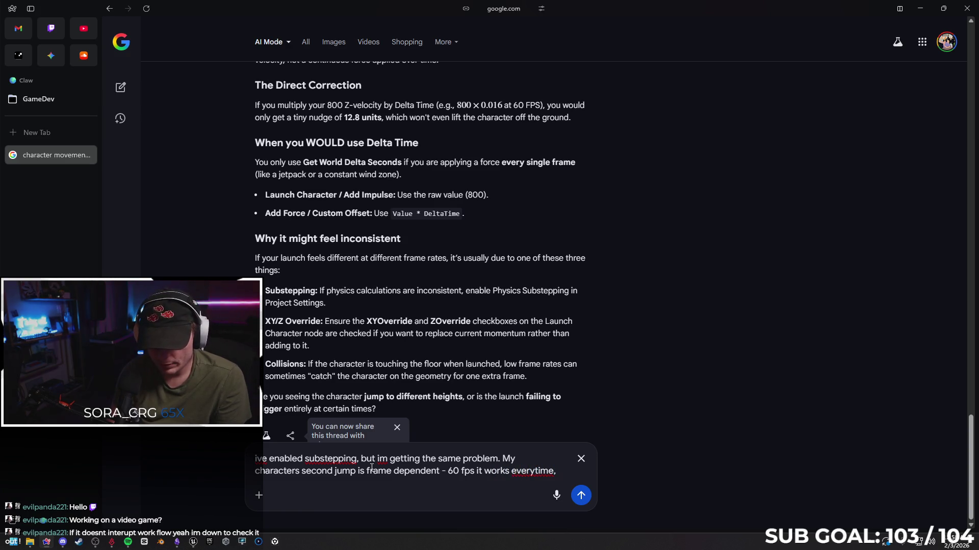
pyautogui.write(' ove')
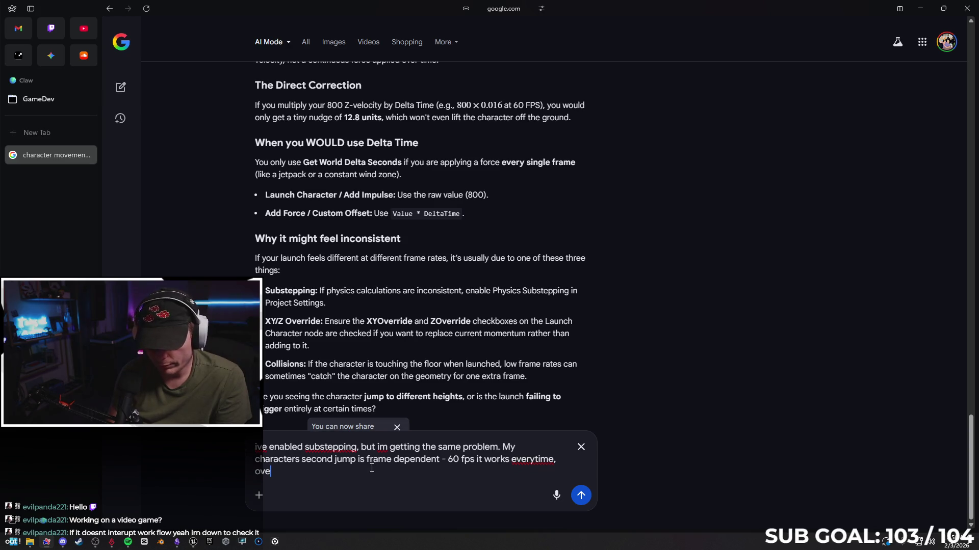
pyautogui.write('r 140 ')
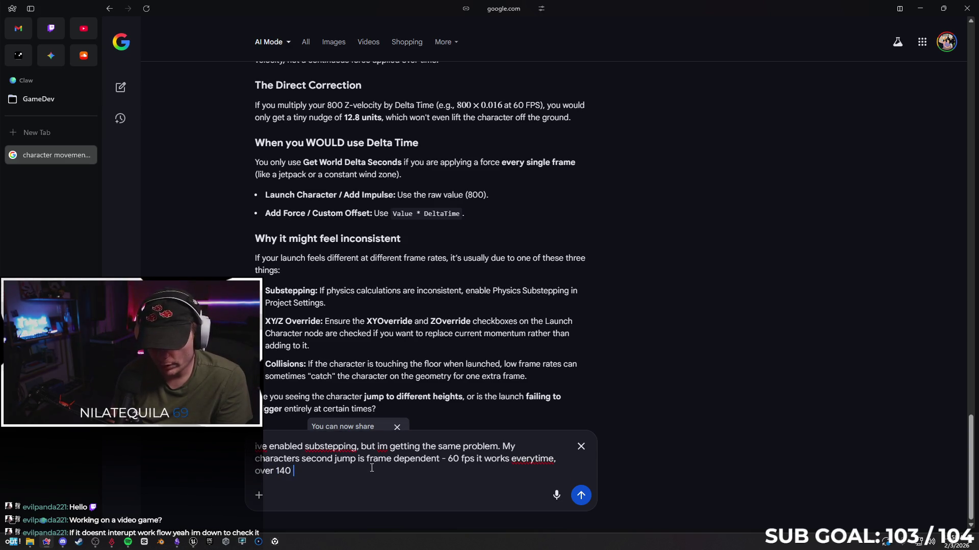
pyautogui.write('it fail')
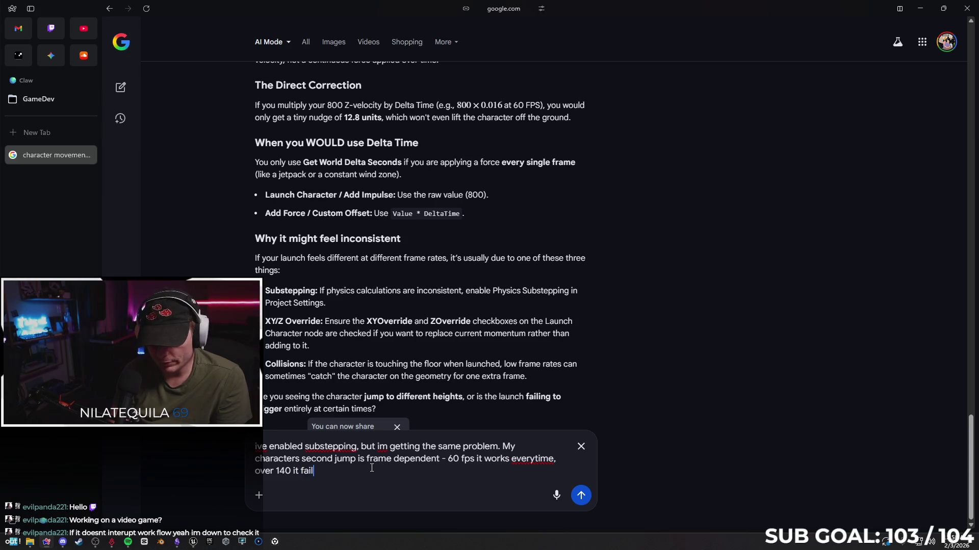
pyautogui.write('s randomly')
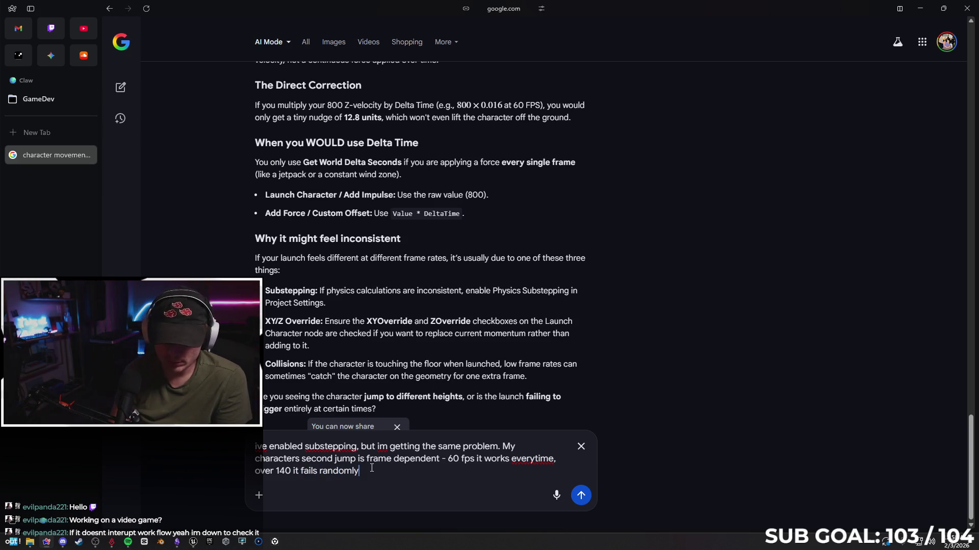
pyautogui.press('Return')
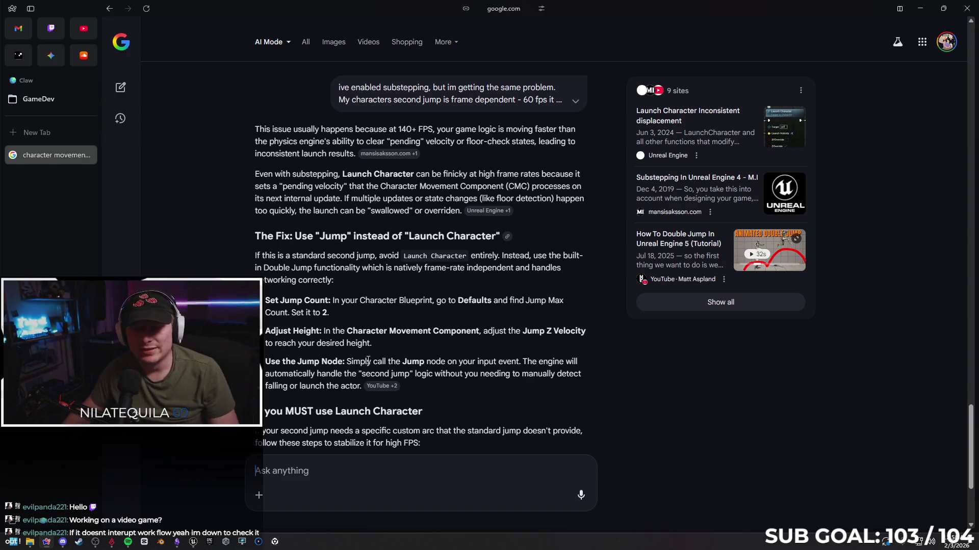
# Step: Type a reply saying you're using Jump and there is a Launch Character node
pyautogui.scroll(-1, 417, 320)
pyautogui.scroll(-3, 418, 319)
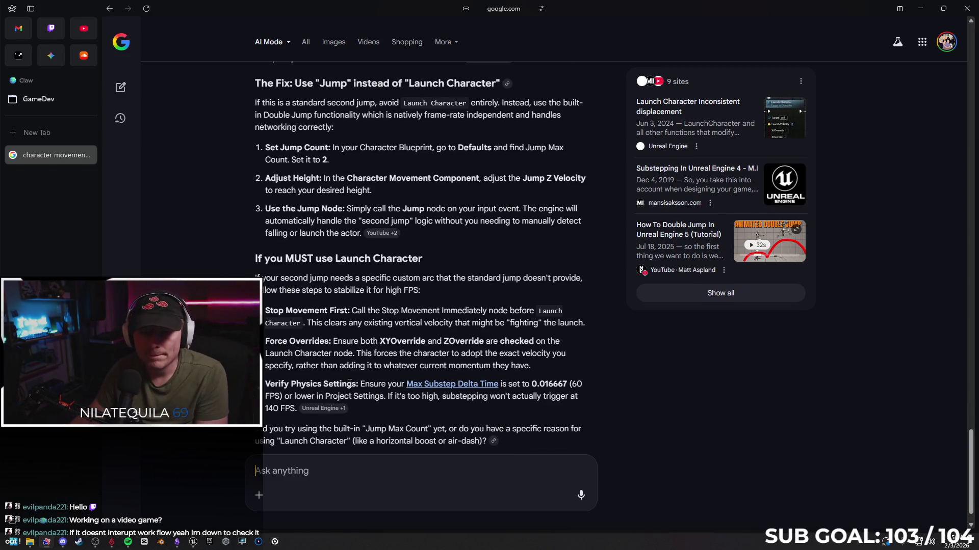
pyautogui.scroll(-1, 359, 375)
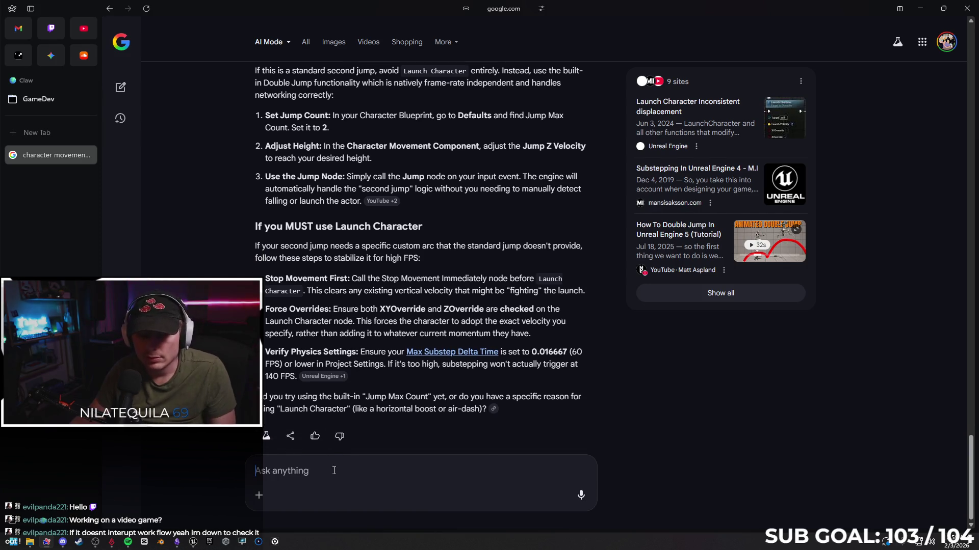
pyautogui.write('no im us')
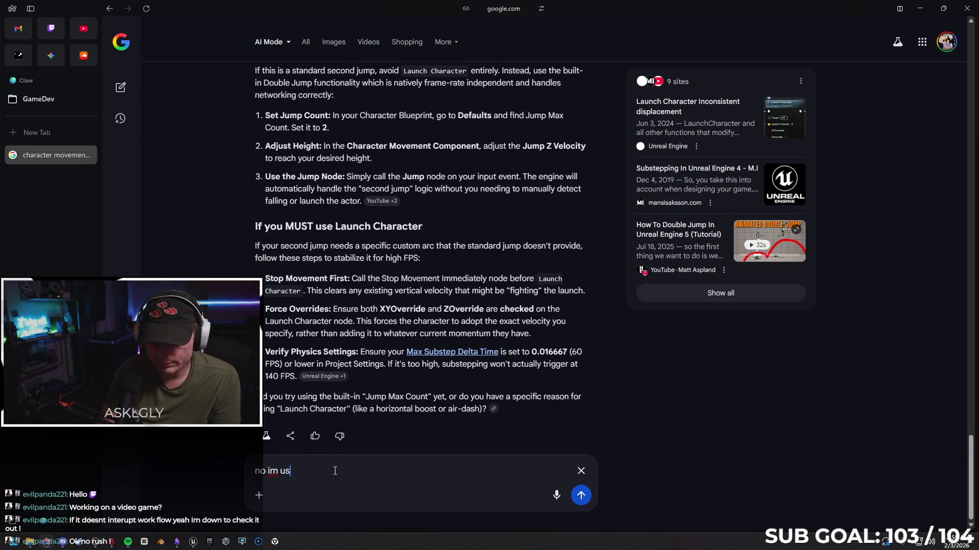
pyautogui.write('ing ump, ')
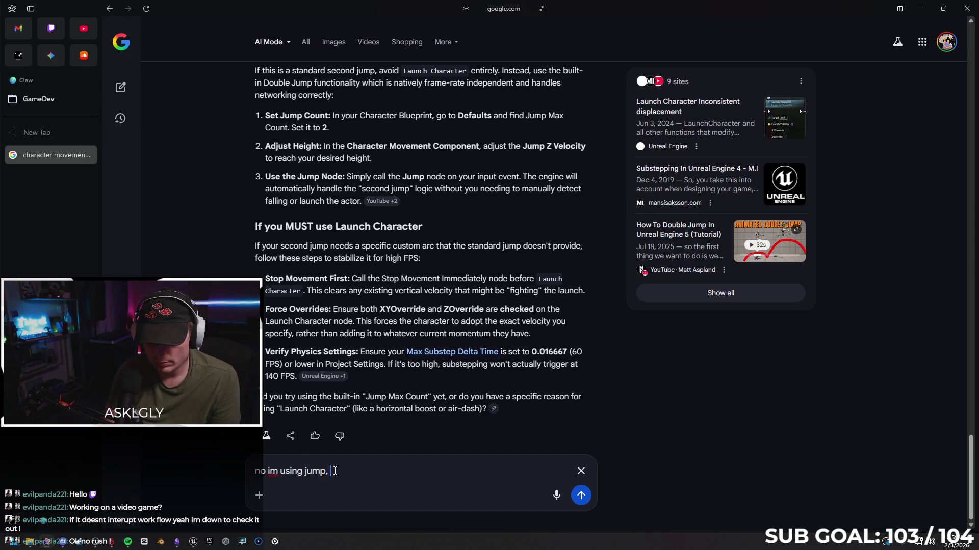
pyautogui.write('sorry ab')
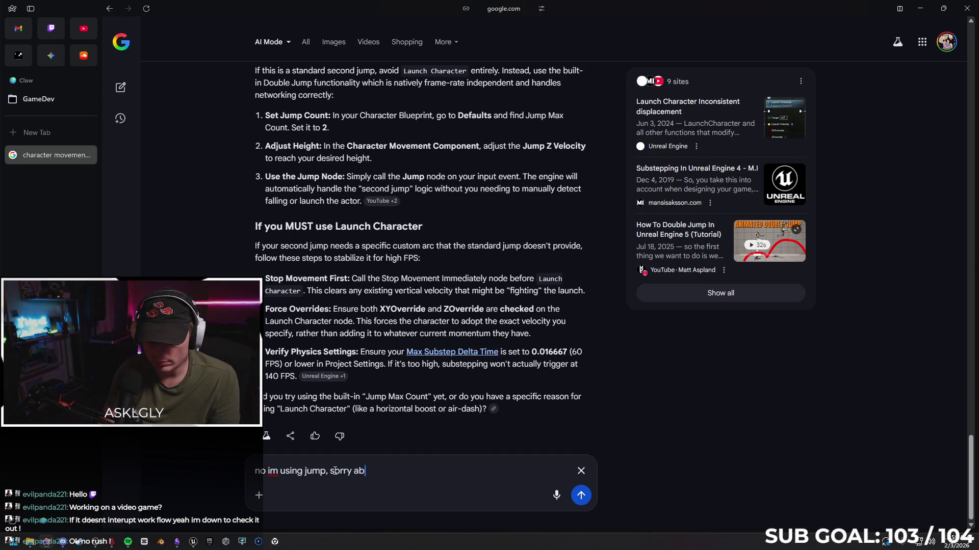
pyautogui.write('out the confusin')
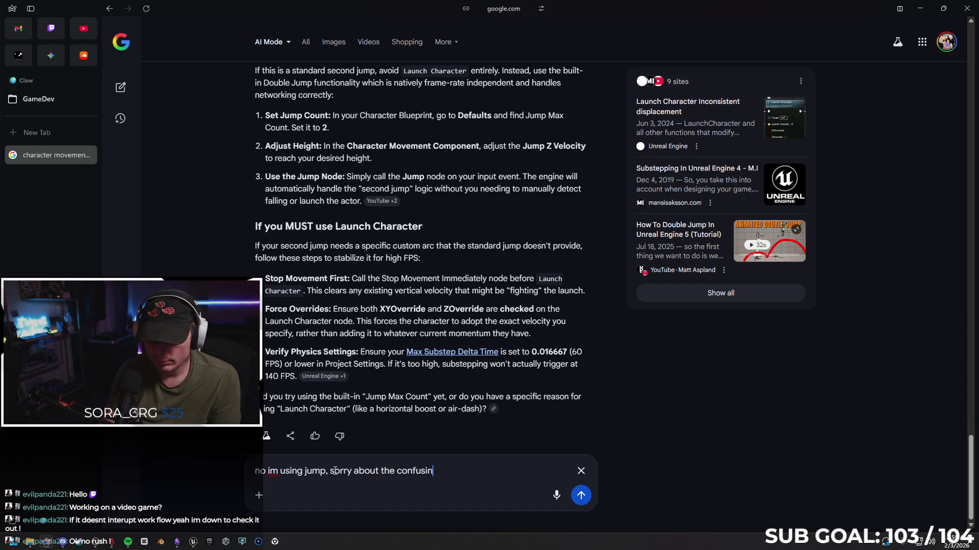
pyautogui.write('g, on, ')
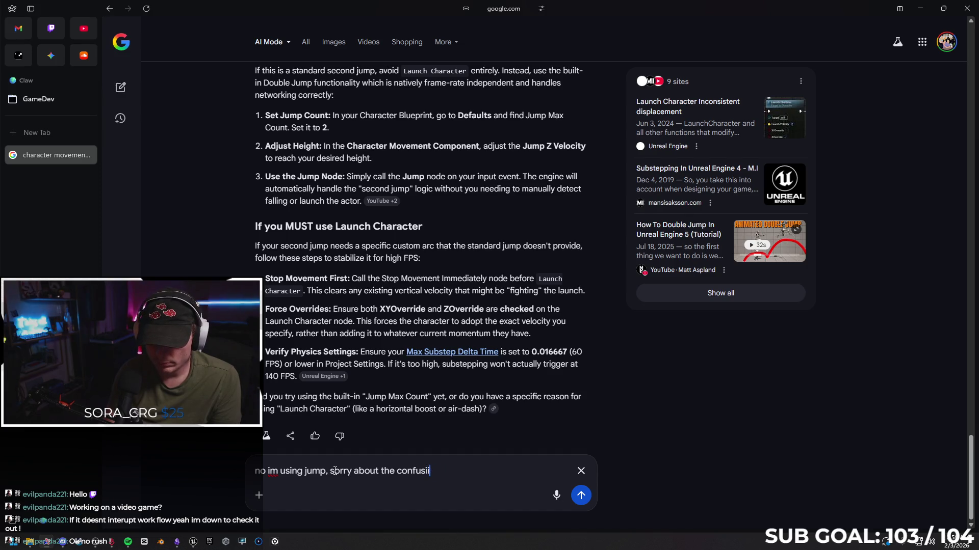
pyautogui.write('ther3e')
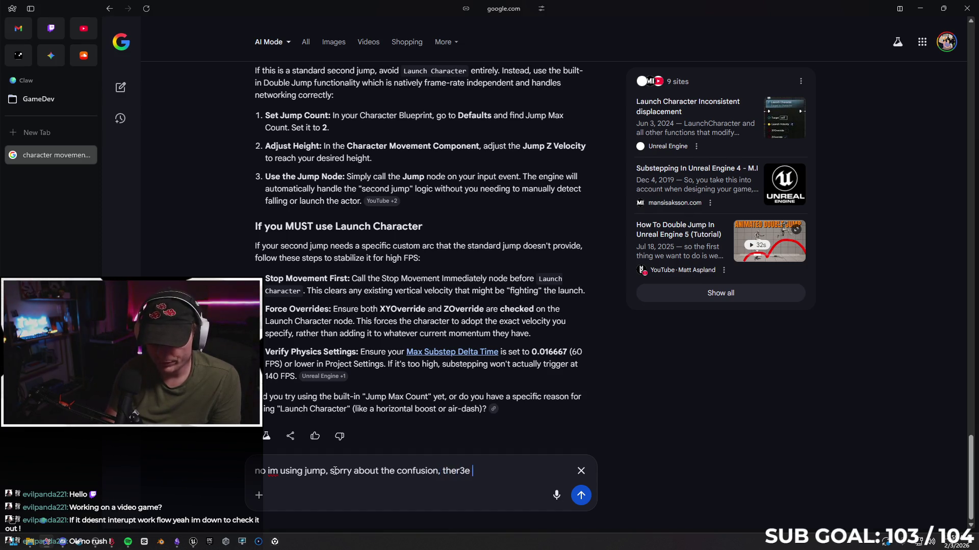
pyautogui.press('BackSpace')
pyautogui.press('BackSpace')
pyautogui.press('BackSpace')
pyautogui.write('e is a ')
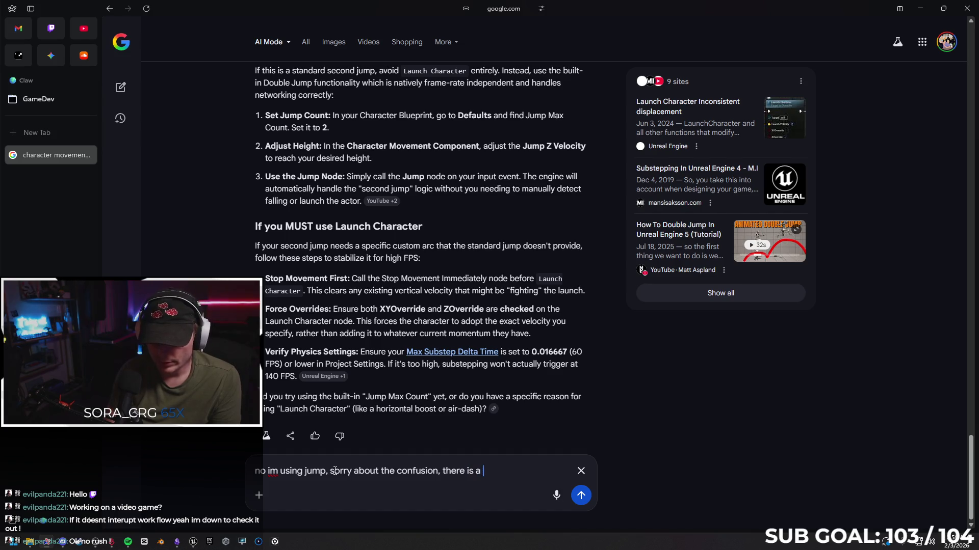
pyautogui.write('launch character no')
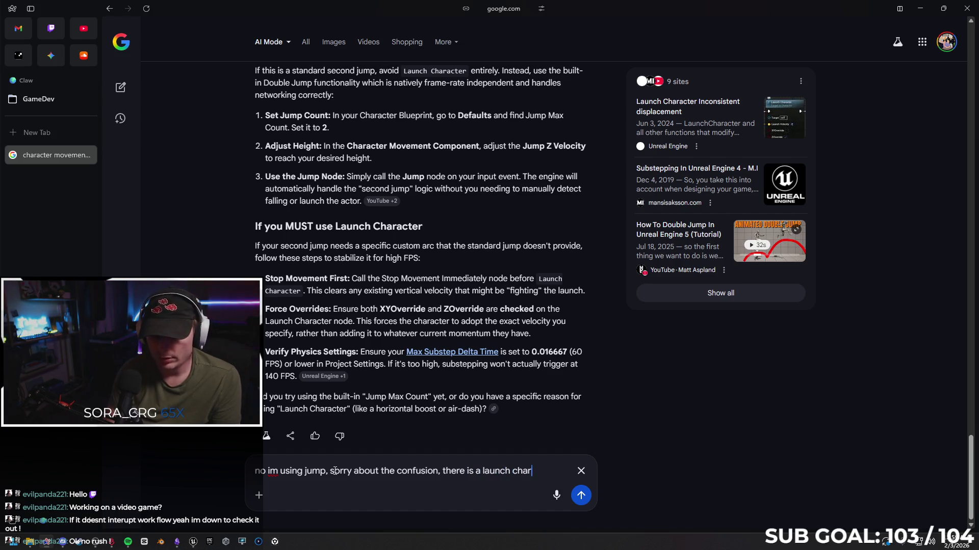
pyautogui.write('de')
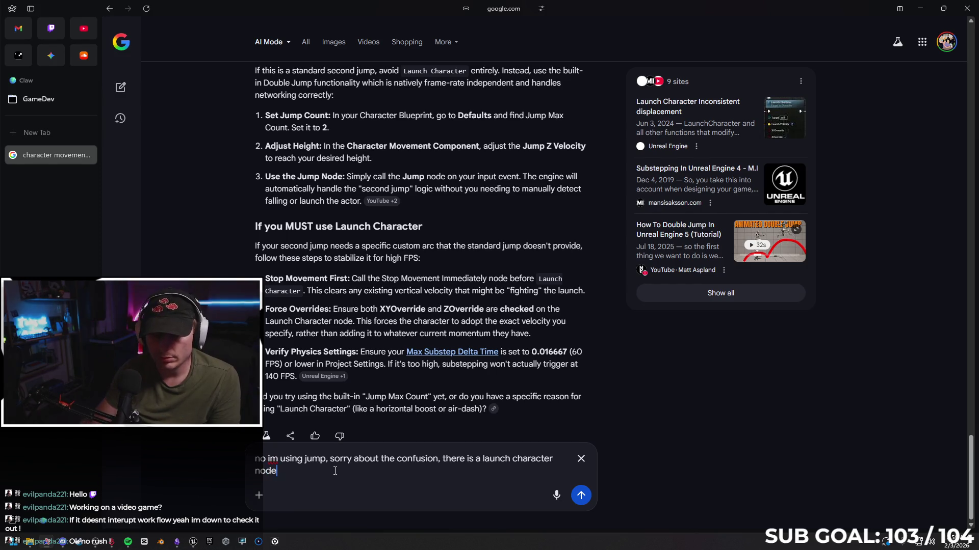
pyautogui.click(195, 542)
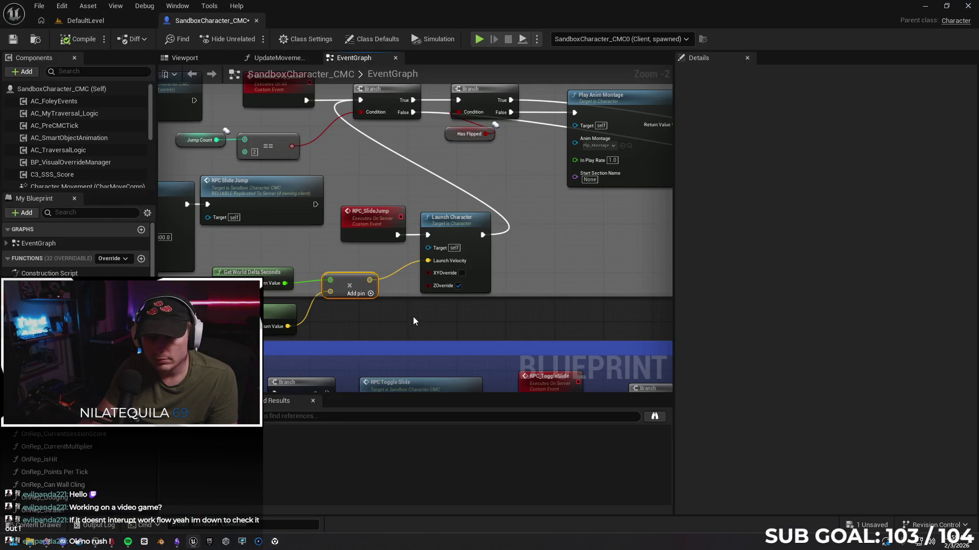
# Step: Undo the graph edits back to Launch Character's fixed 0, 0, 800 Launch Velocity
pyautogui.moveTo(390, 323)
pyautogui.mouseDown()
pyautogui.moveTo(503, 326)
pyautogui.moveTo(535, 343)
pyautogui.moveTo(478, 345)
pyautogui.moveTo(530, 334)
pyautogui.moveTo(442, 340)
pyautogui.mouseUp()
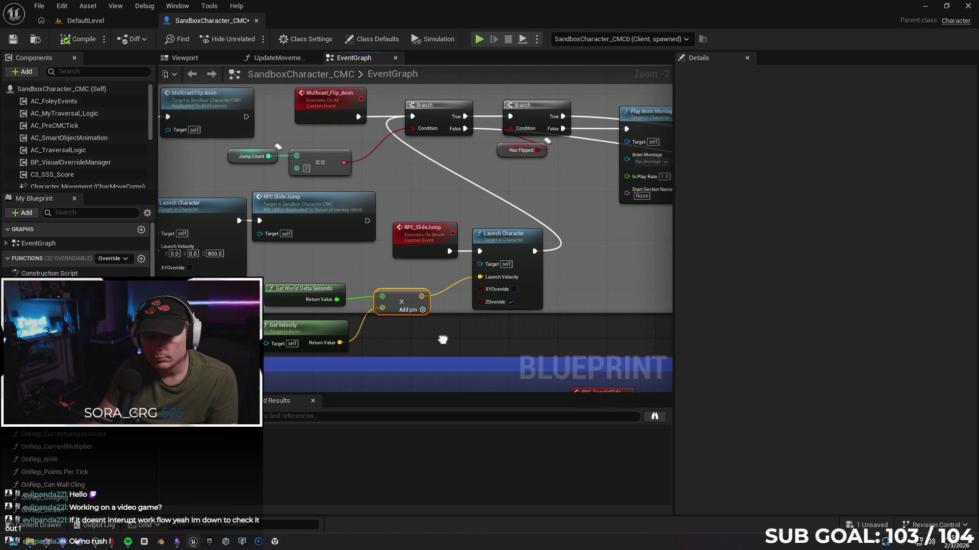
pyautogui.moveTo(430, 334); pyautogui.dragTo(423, 335)
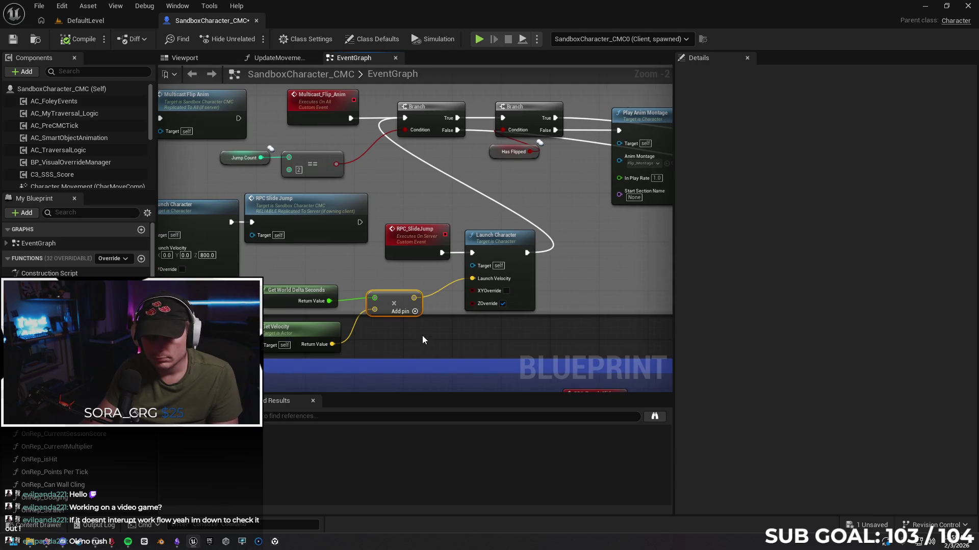
pyautogui.hotkey('ctrl', 'z')
pyautogui.hotkey('ctrl', 'z')
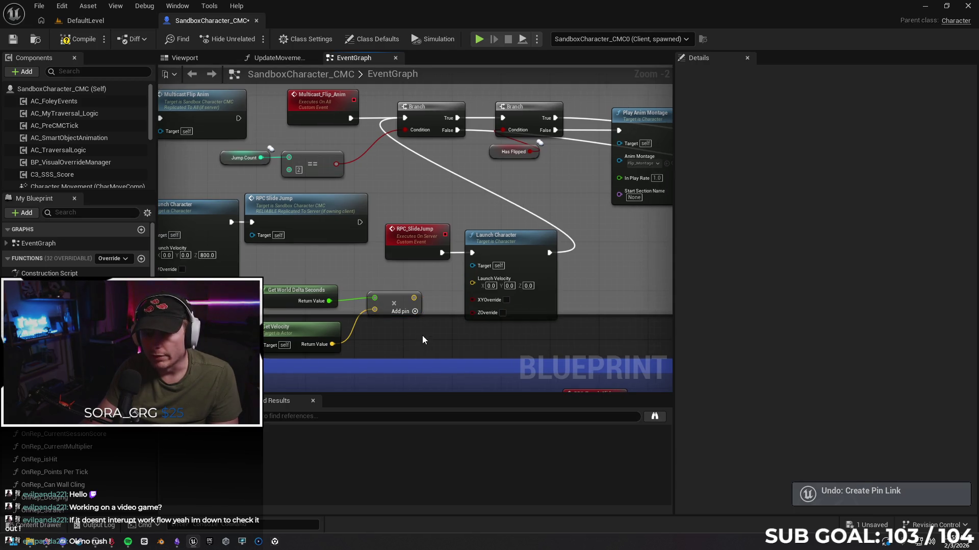
pyautogui.hotkey('ctrl', 'z')
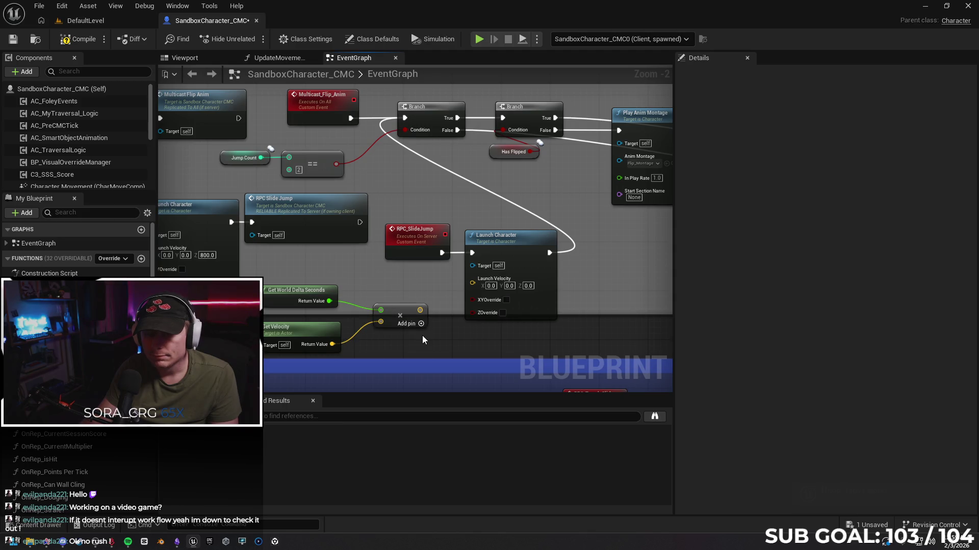
pyautogui.hotkey('ctrl', 'y')
pyautogui.hotkey('ctrl', 'z')
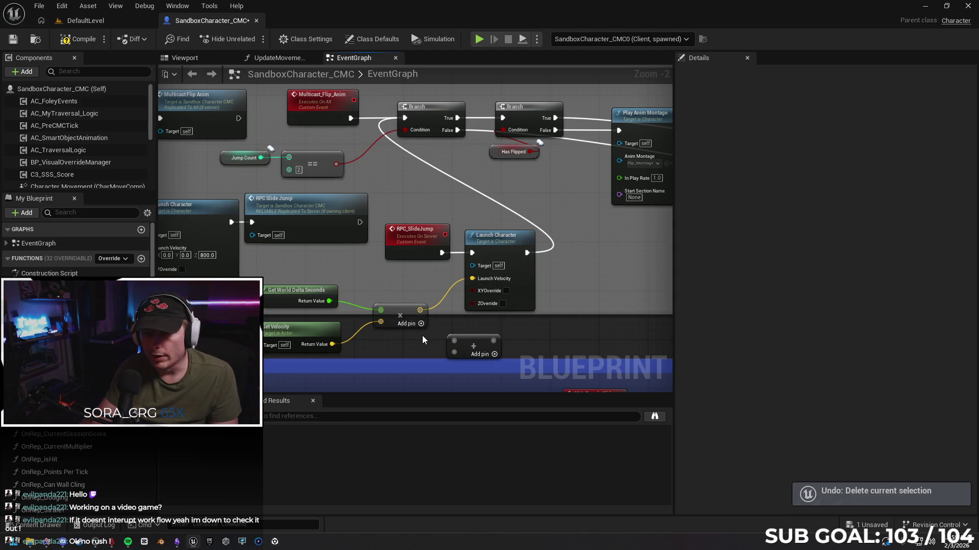
pyautogui.hotkey('ctrl', 'z')
pyautogui.hotkey('ctrl', 'z')
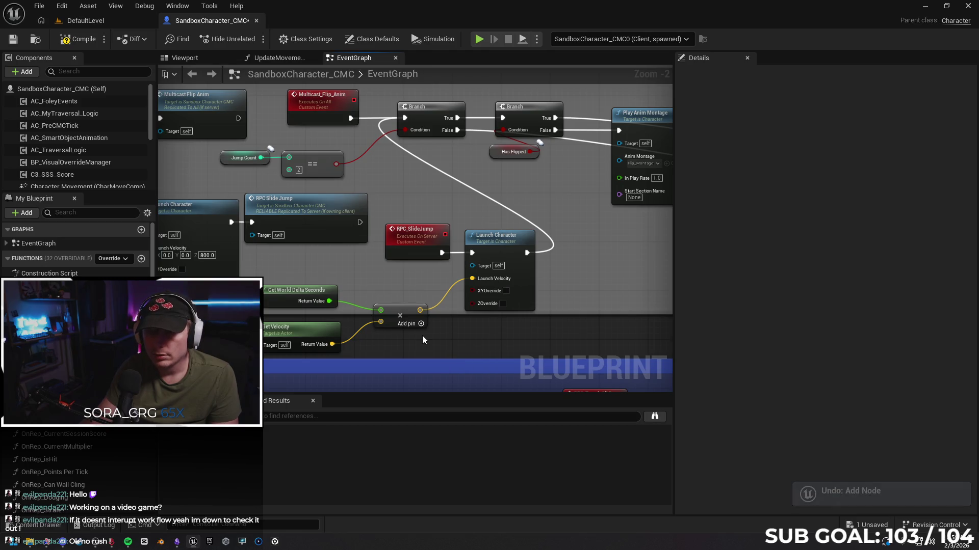
pyautogui.hotkey('ctrl', 'z')
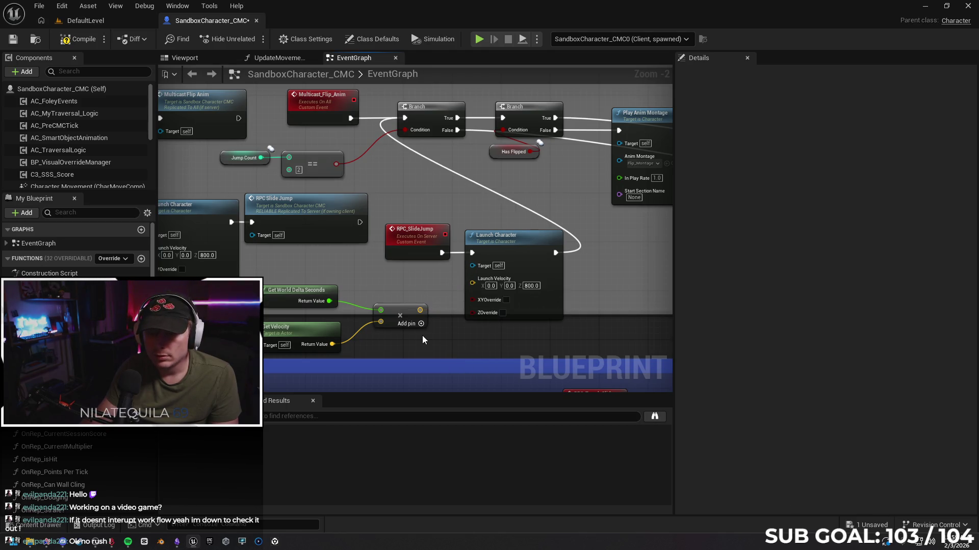
pyautogui.hotkey('ctrl', 'z')
# Step: Delete the Get World Delta Seconds, Multiply and Get Velocity nodes
pyautogui.moveTo(289, 277); pyautogui.dragTo(383, 350)
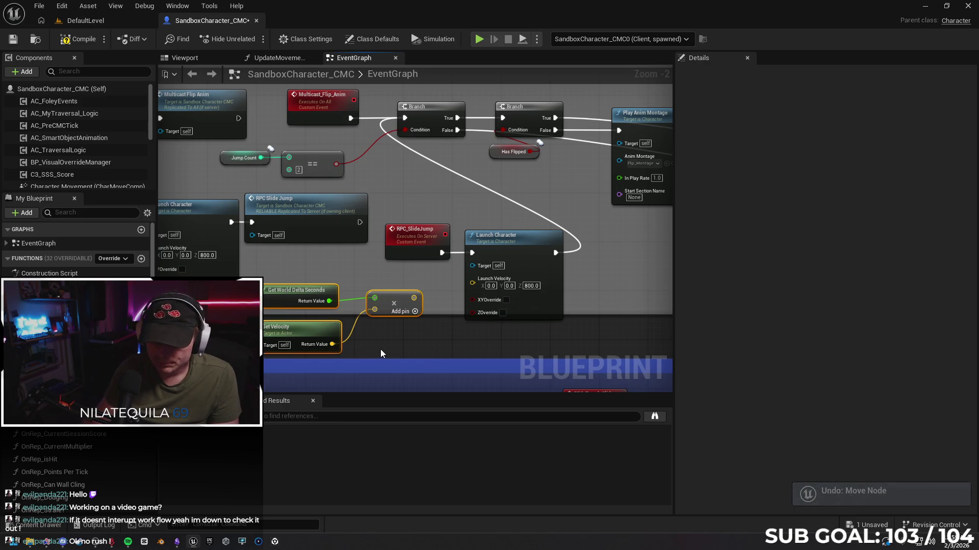
pyautogui.press('Delete')
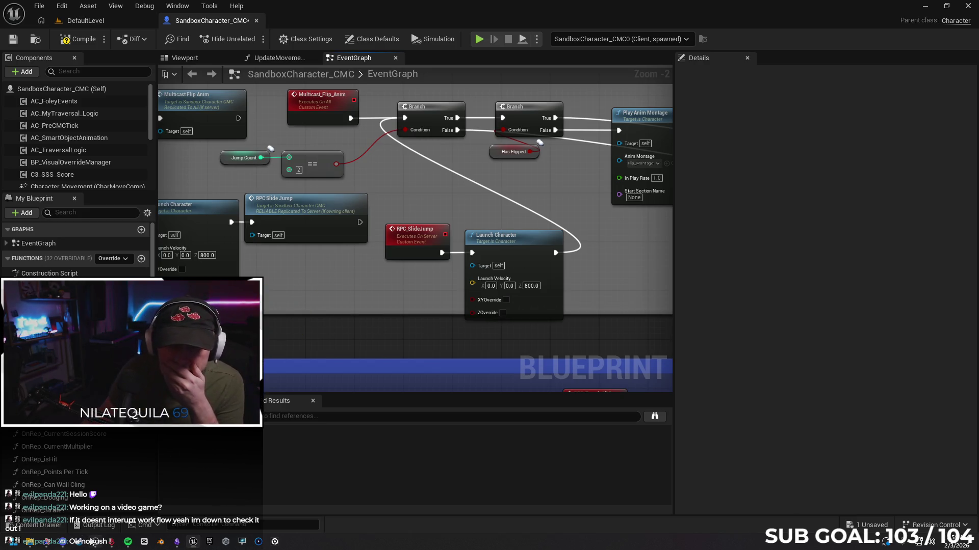
pyautogui.click(53, 544)
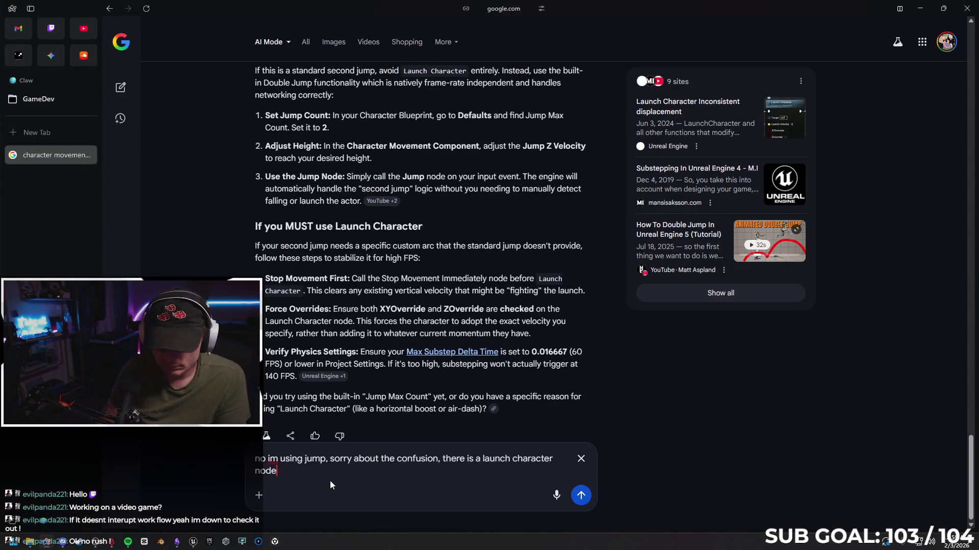
# Step: Send a follow-up: the crouch-slide jump launches every time, but jumping again fails at high framerate
pyautogui.write(' elsewhere in the')
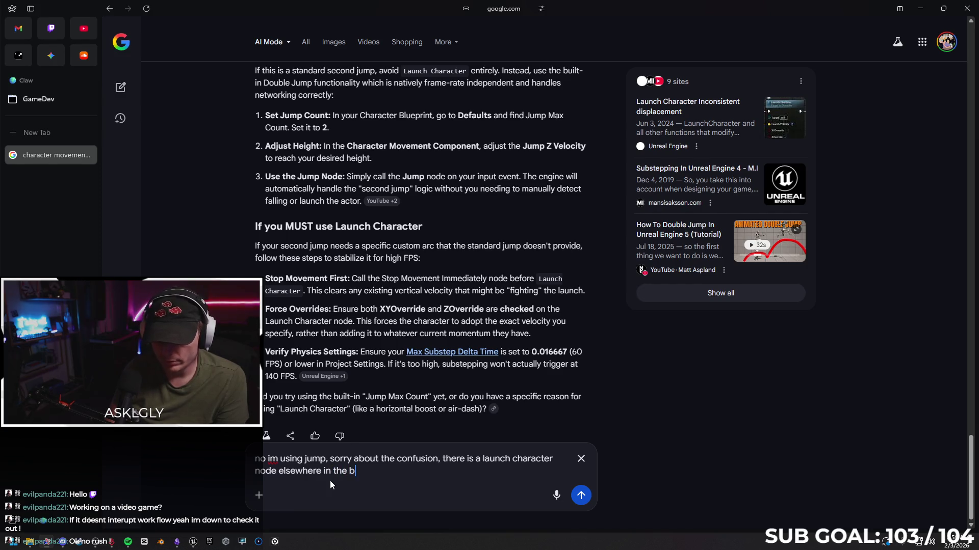
pyautogui.write('blue print.')
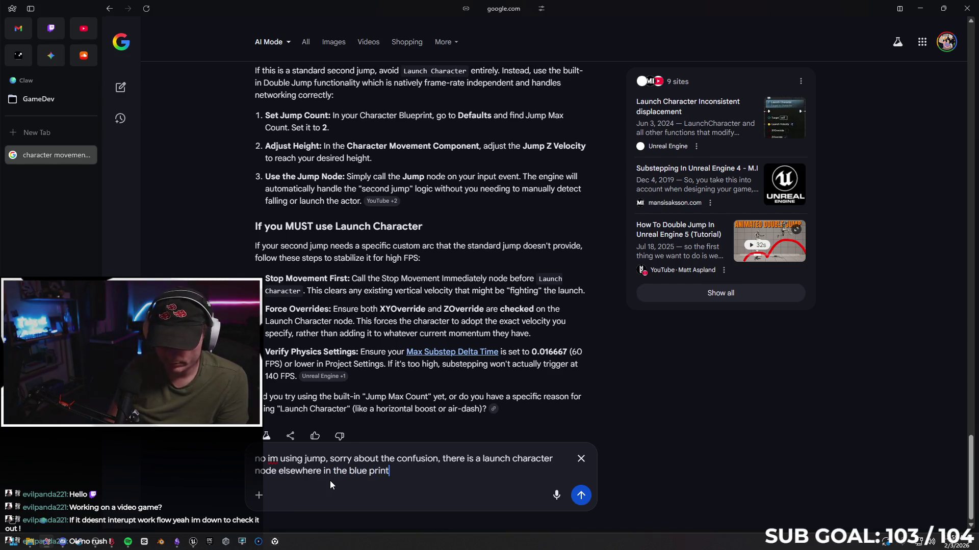
pyautogui.write('There is a crouch ')
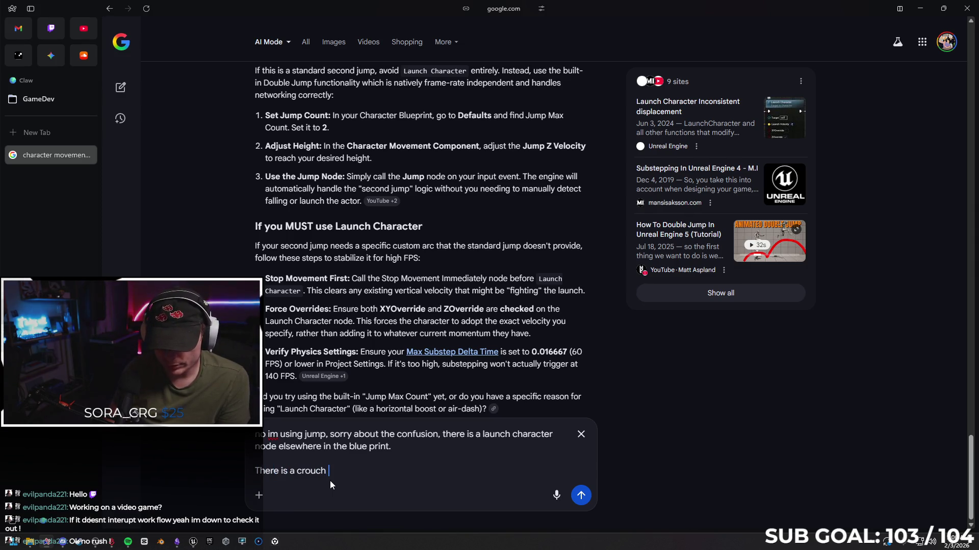
pyautogui.write('slide that ')
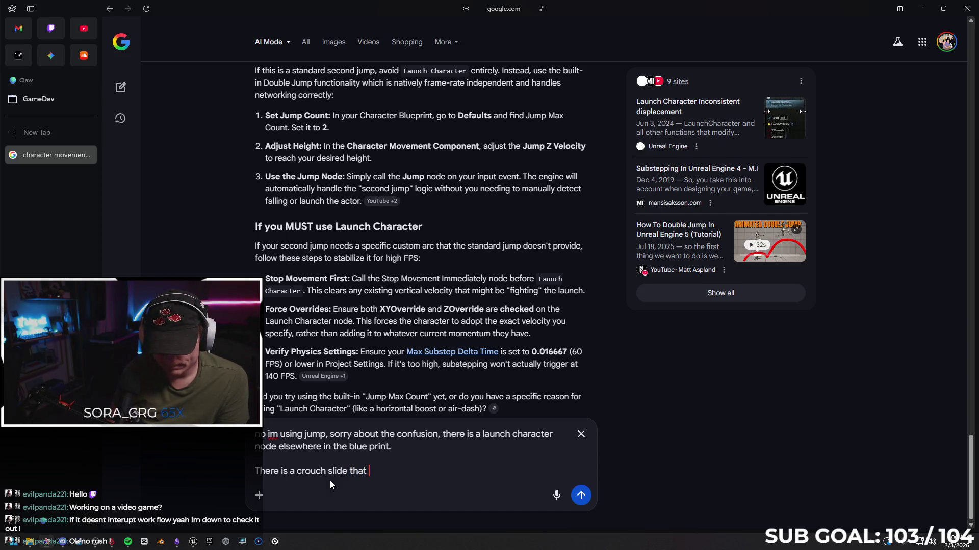
pyautogui.write('you ca')
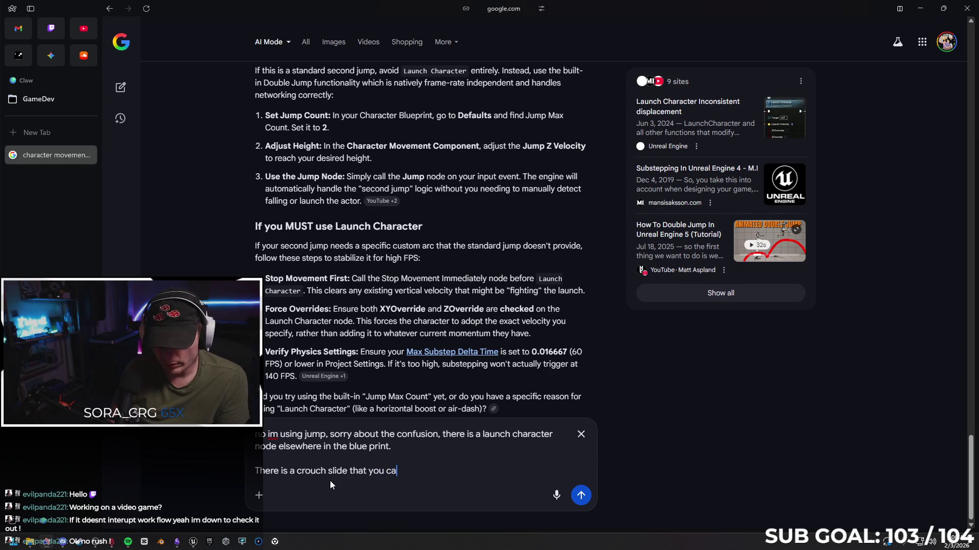
pyautogui.write('n perd')
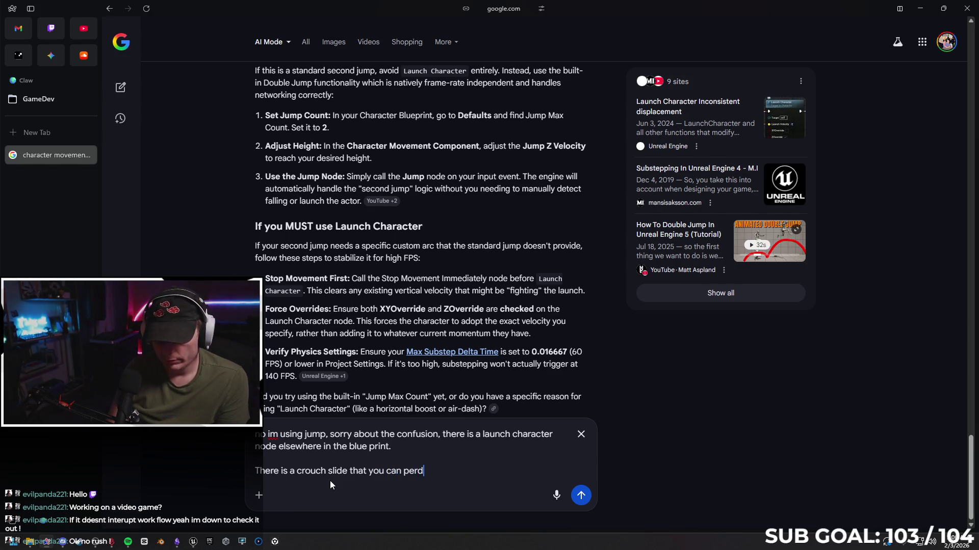
pyautogui.write('orm')
pyautogui.press('BackSpace')
pyautogui.press('BackSpace')
pyautogui.press('BackSpace')
pyautogui.write('f')
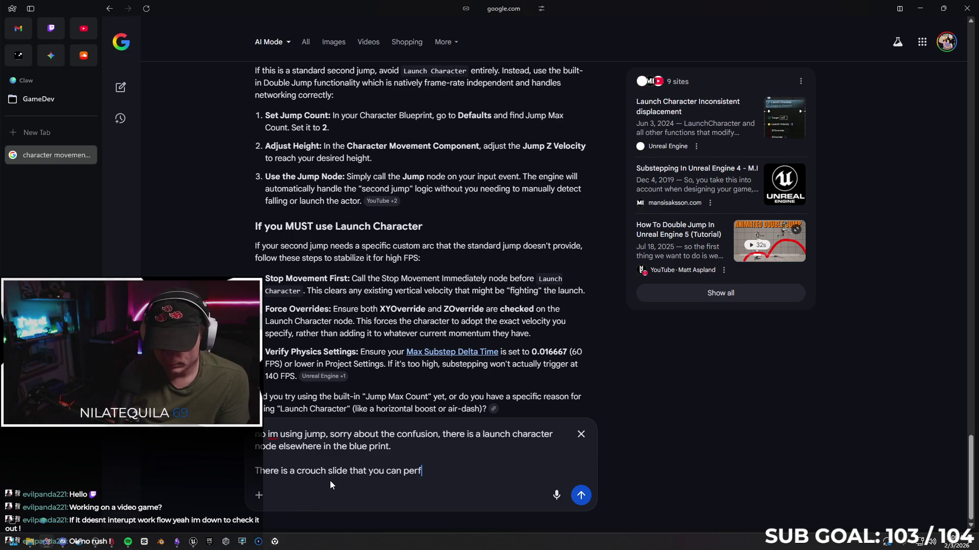
pyautogui.write('orm, and if yo')
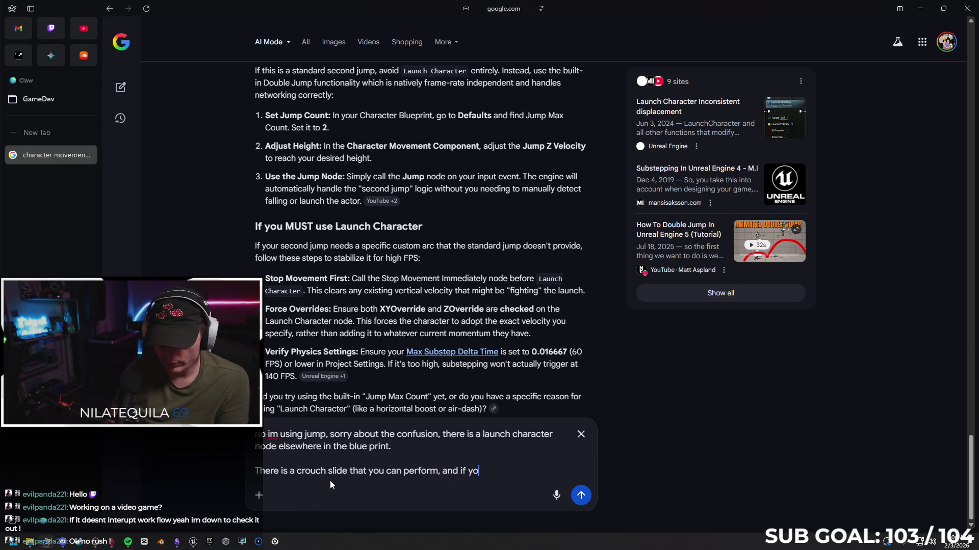
pyautogui.write('u jump ')
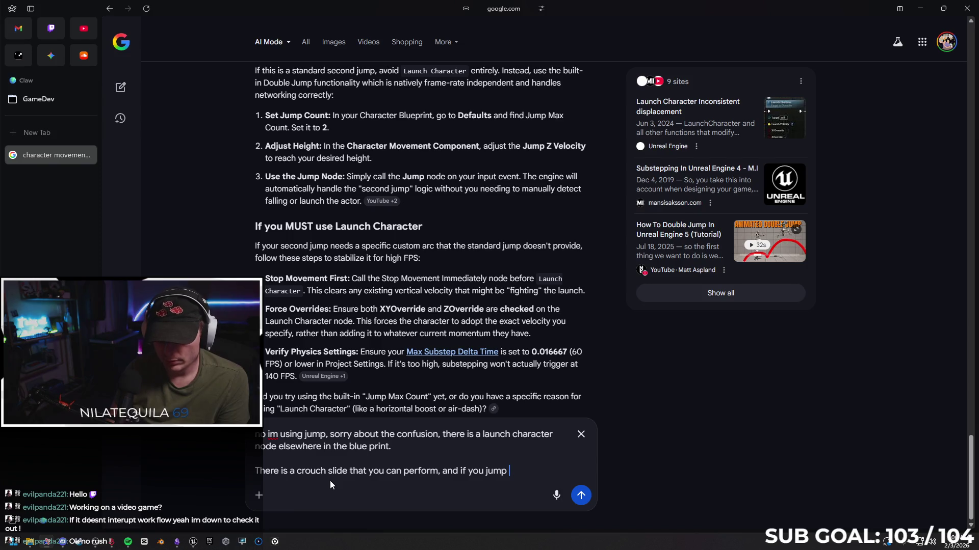
pyautogui.write('after')
pyautogui.press('BackSpace')
pyautogui.press('BackSpace')
pyautogui.press('BackSpace')
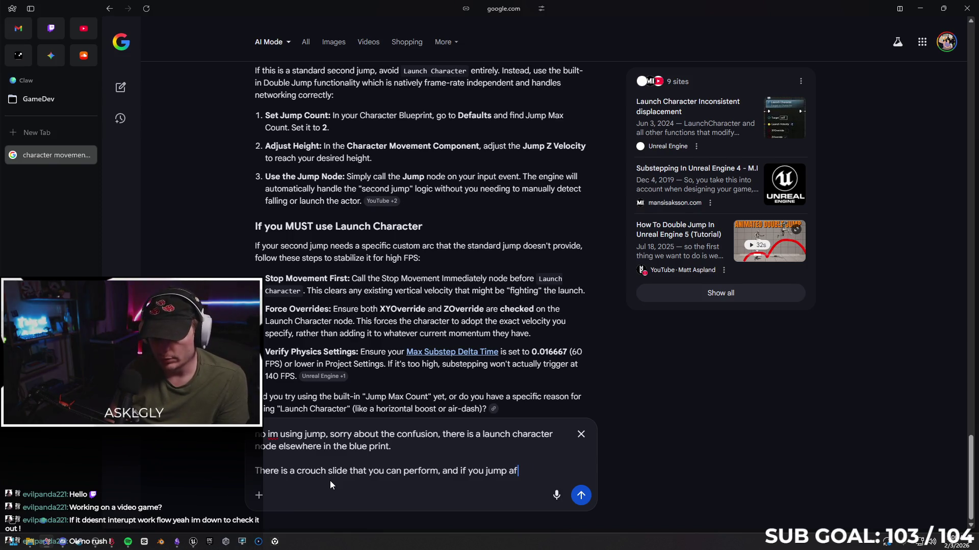
pyautogui.write('while doing it, you c')
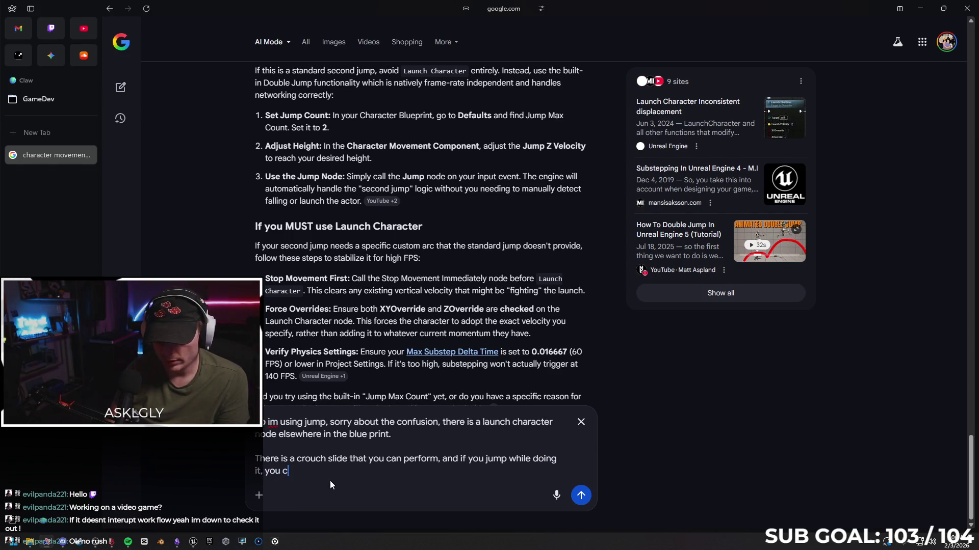
pyautogui.write('get a launch. Tha')
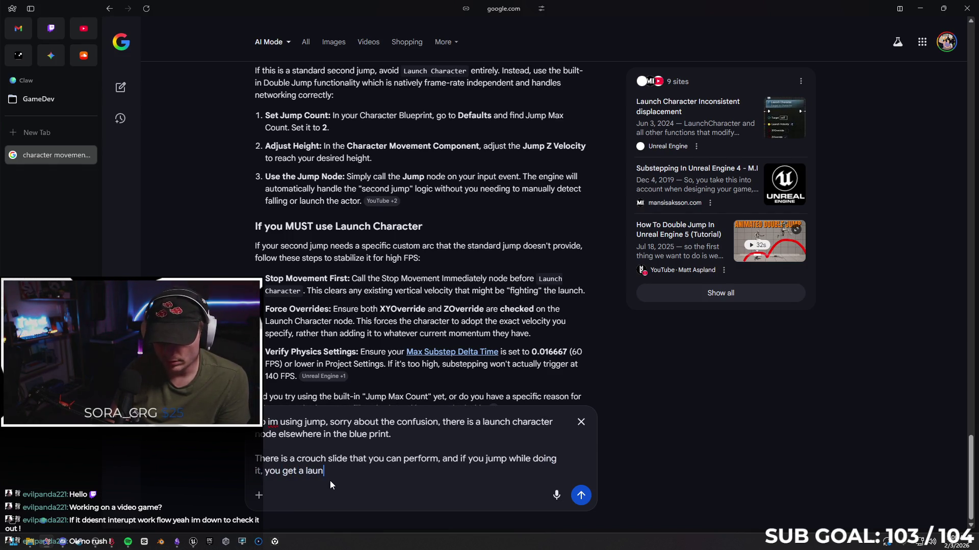
pyautogui.write('t wo')
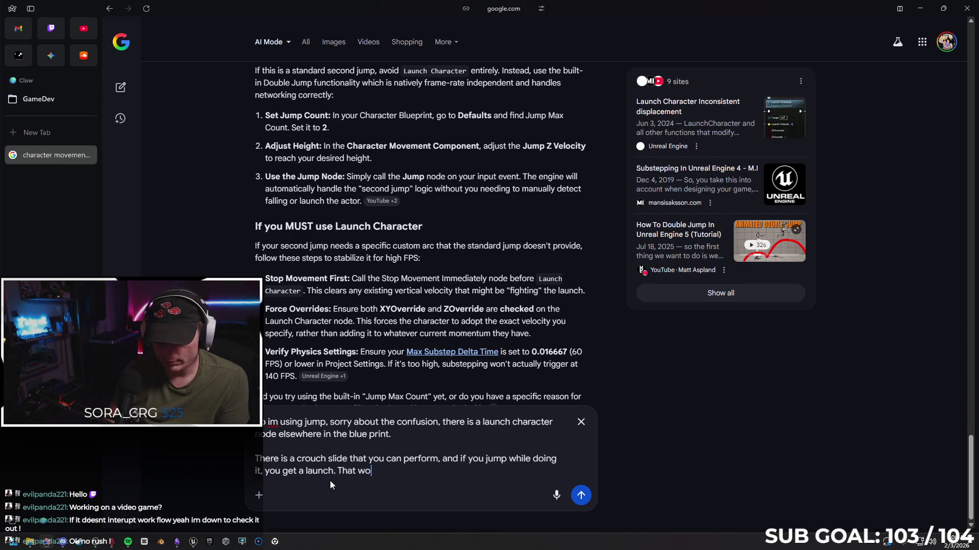
pyautogui.write('rks every')
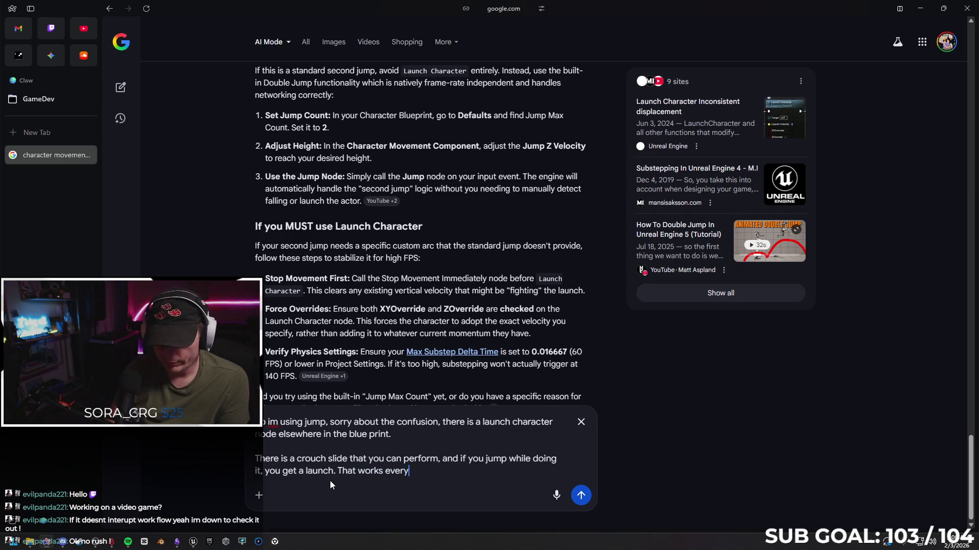
pyautogui.write(' time, but i')
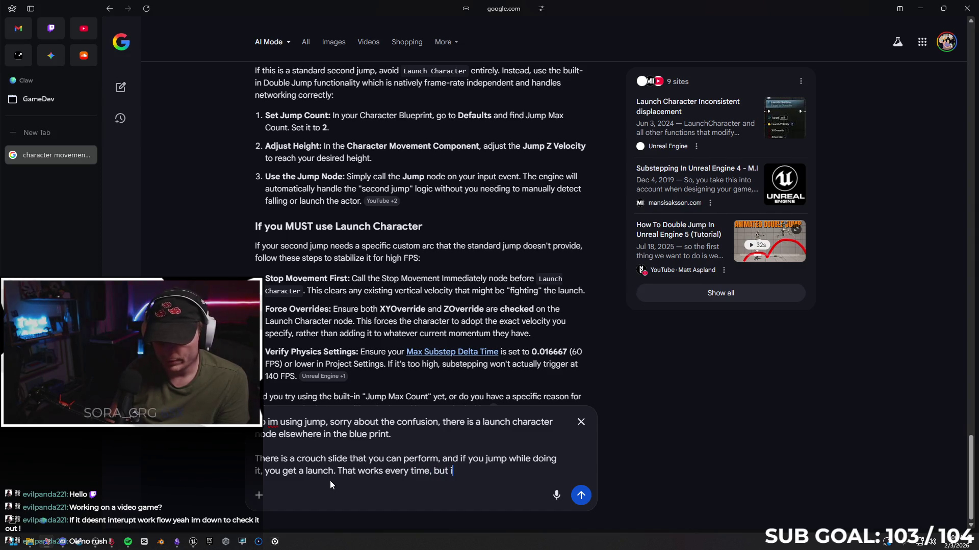
pyautogui.write('f you try to')
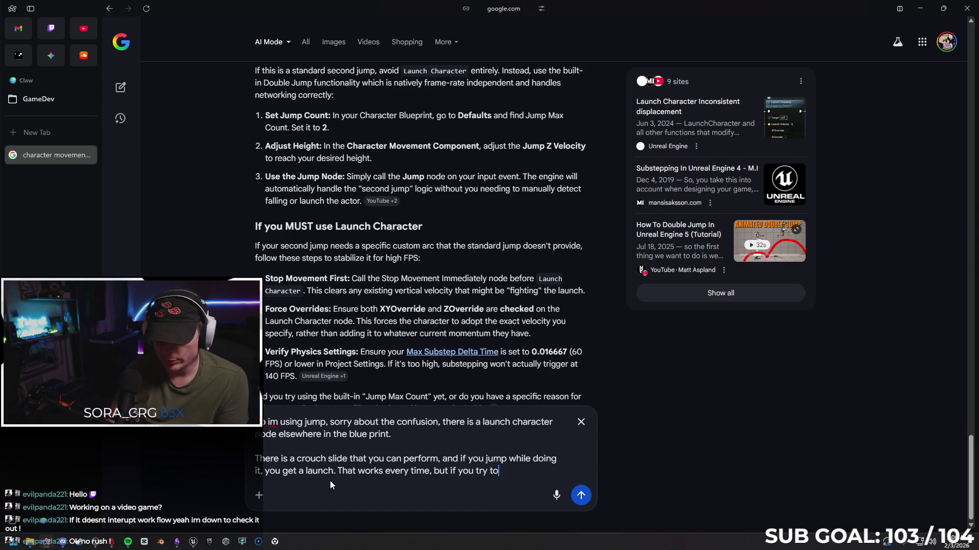
pyautogui.write(' jump aga')
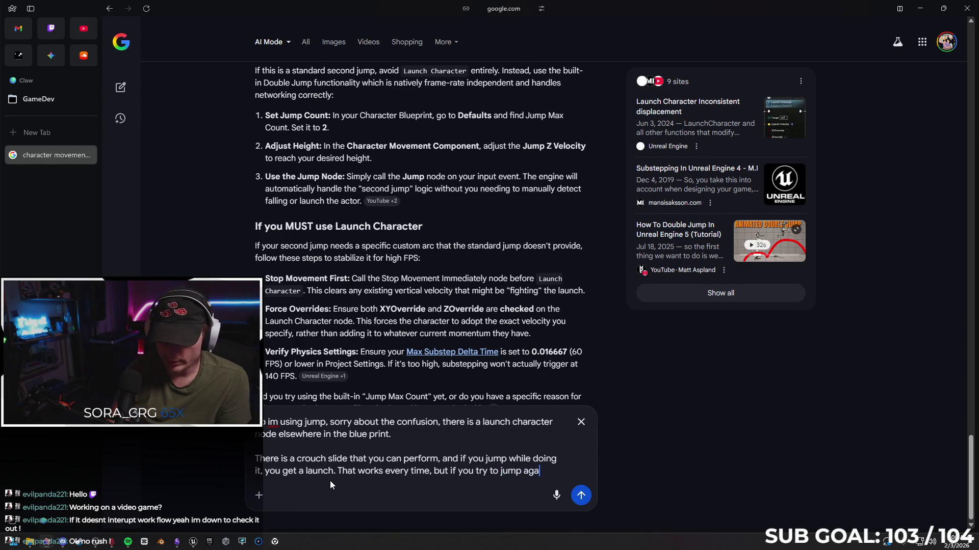
pyautogui.write('in, it ran')
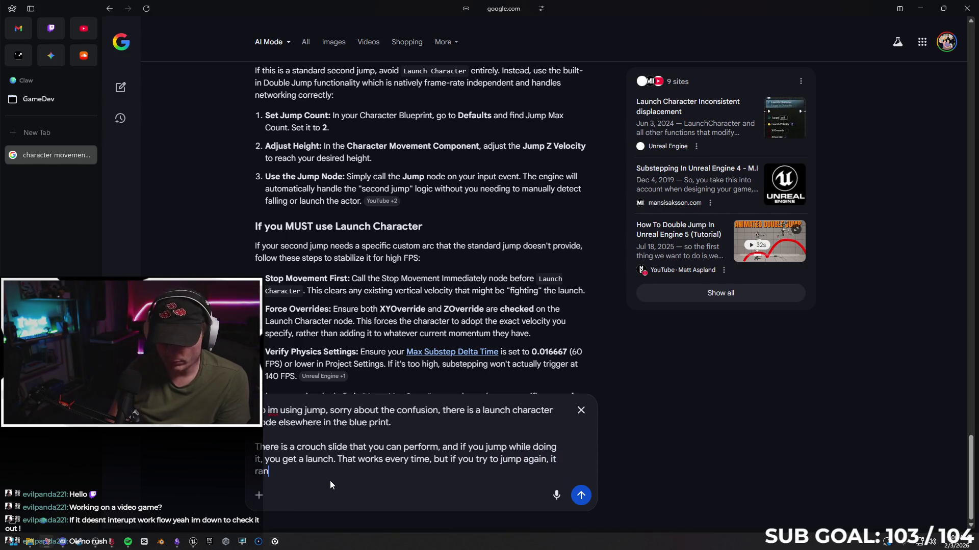
pyautogui.write('domly fails in ')
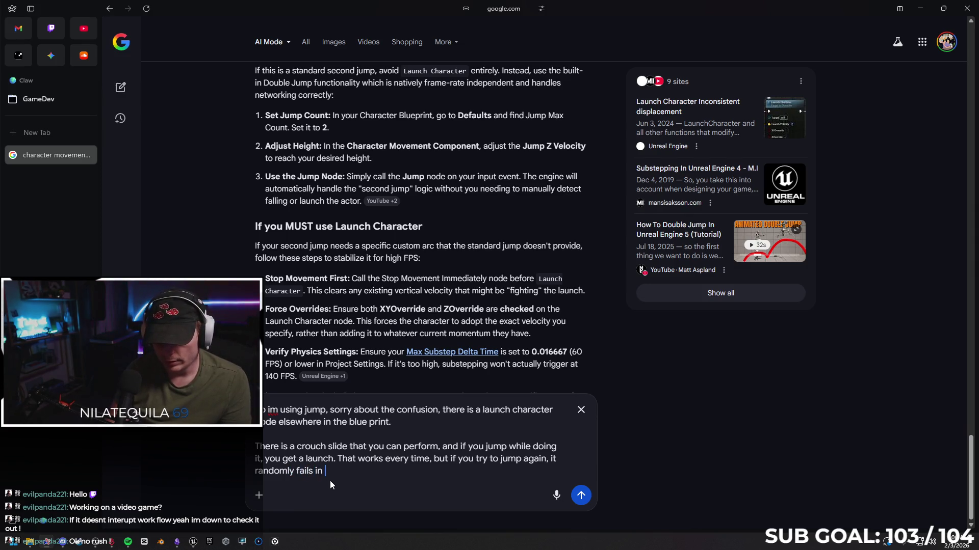
pyautogui.write('client ')
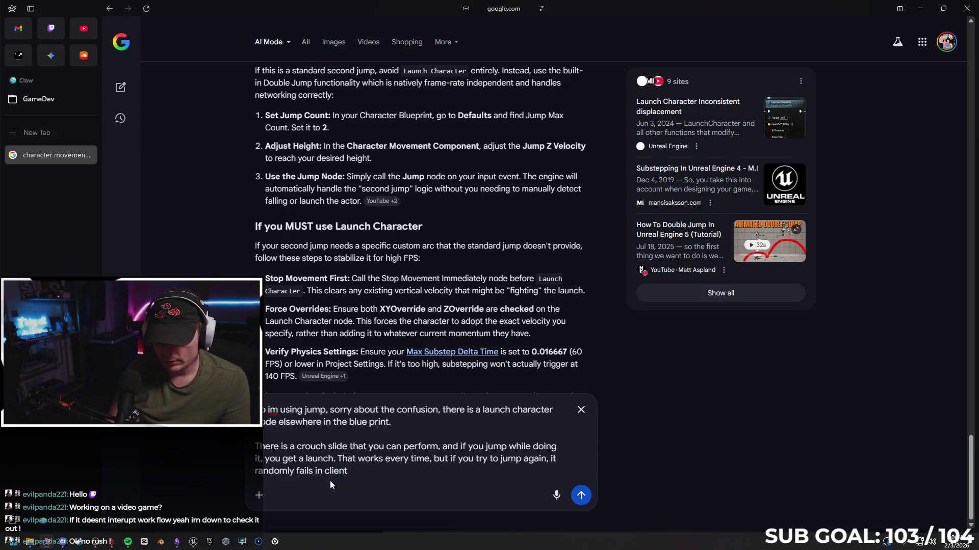
pyautogui.write('mo')
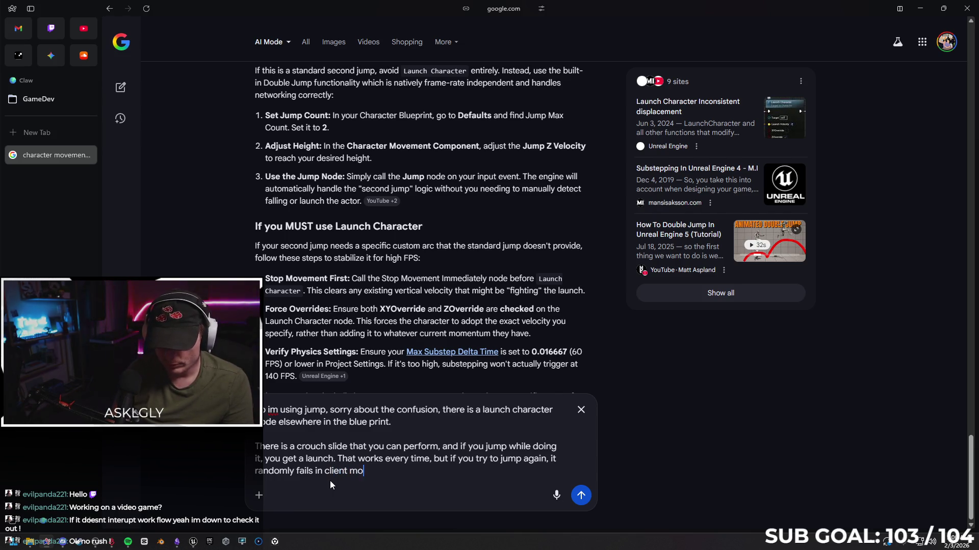
pyautogui.write('de above')
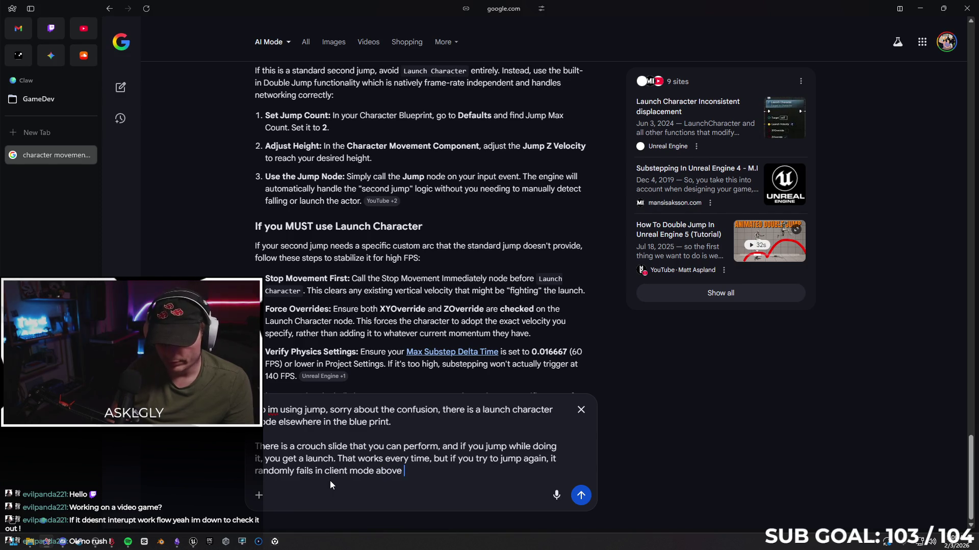
pyautogui.press('BackSpace')
pyautogui.press('BackSpace')
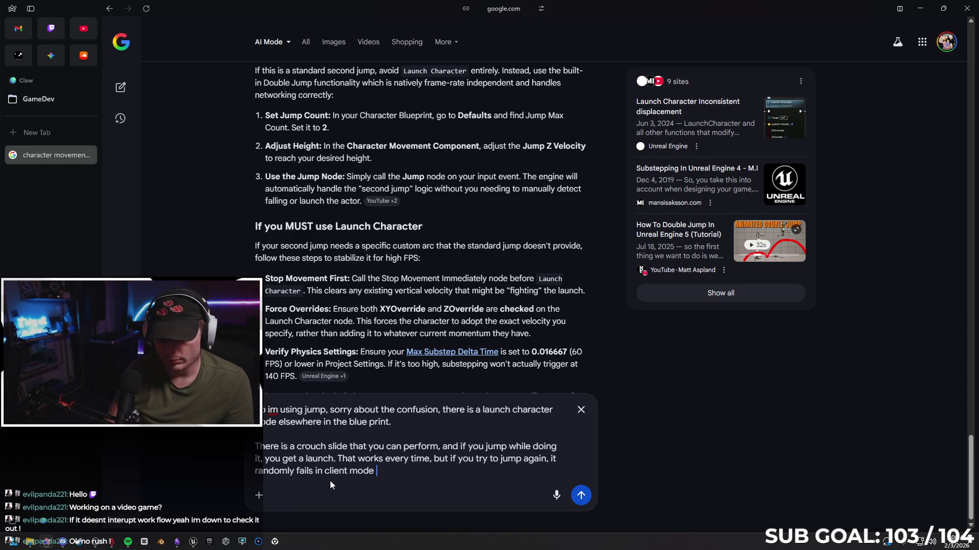
pyautogui.write('with high f')
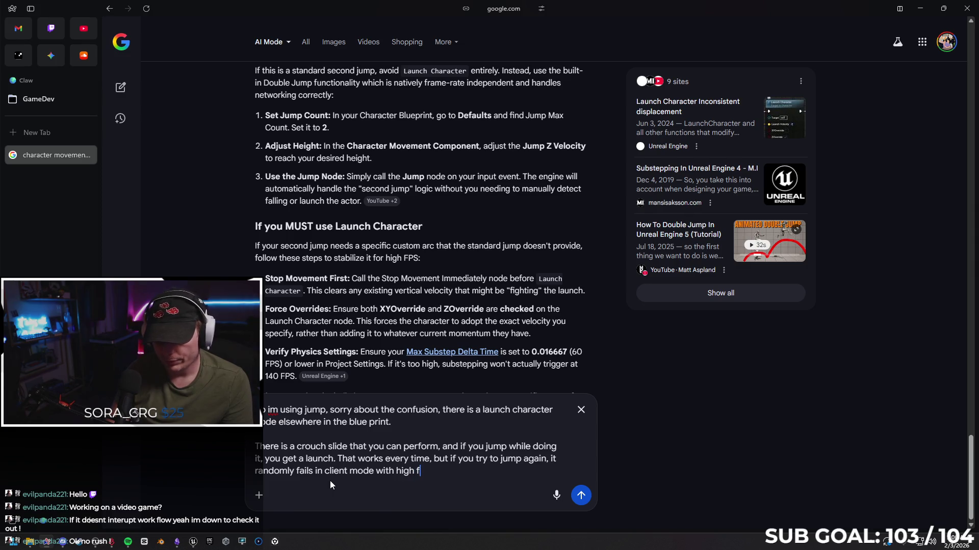
pyautogui.write('ramerate')
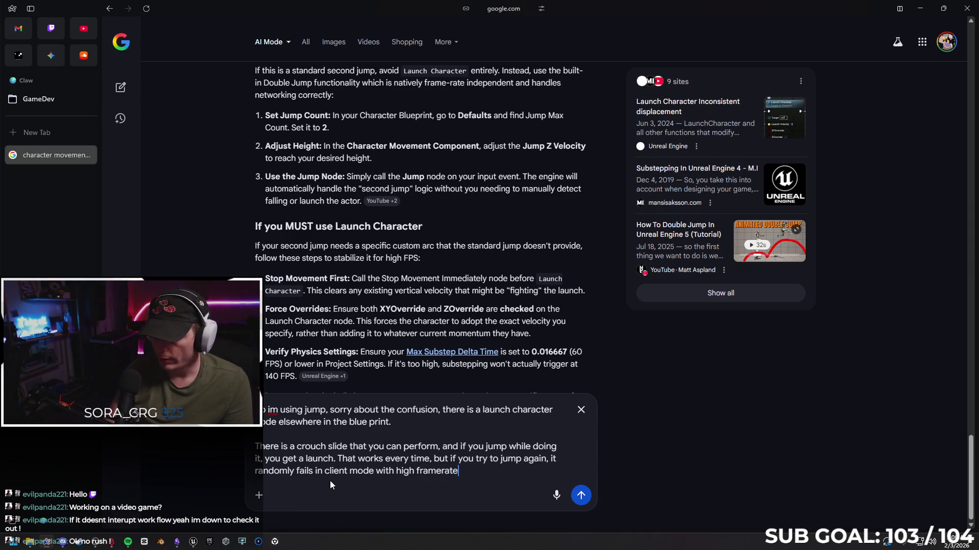
pyautogui.press('Return')
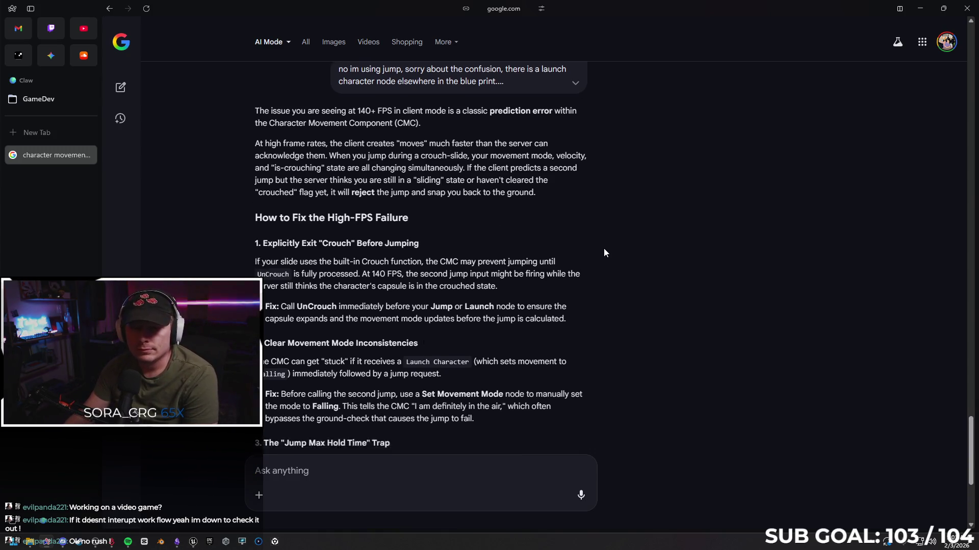
# Step: Read the answer's fixes: UnCrouch first, Falling movement mode, Jump Max Hold Time 0.0, Stop Movement Immediately
pyautogui.scroll(-1, 604, 249)
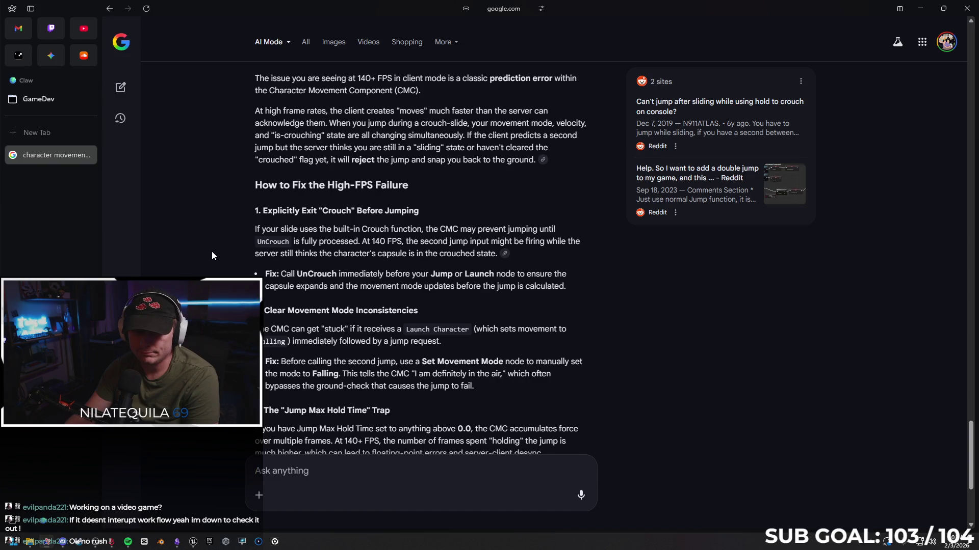
pyautogui.scroll(-1, 212, 252)
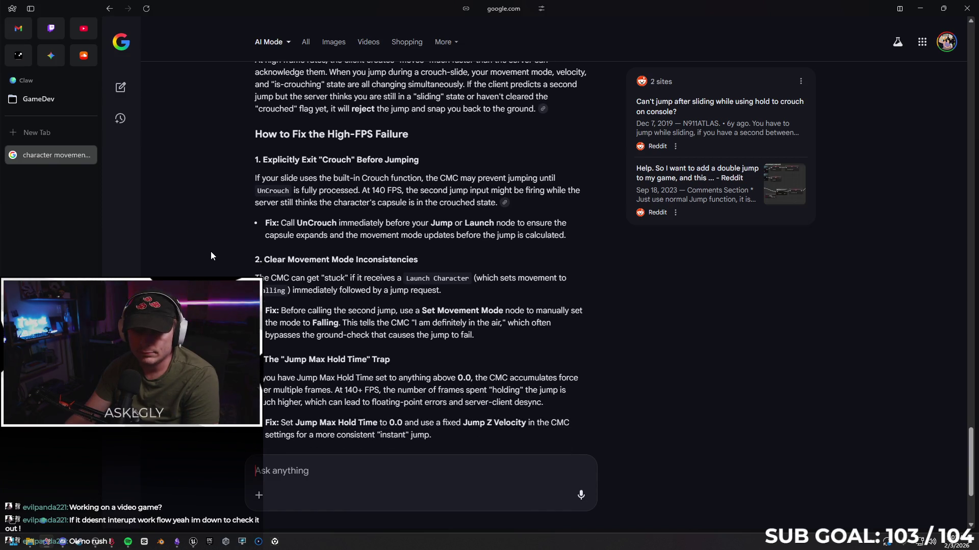
pyautogui.scroll(-1, 211, 253)
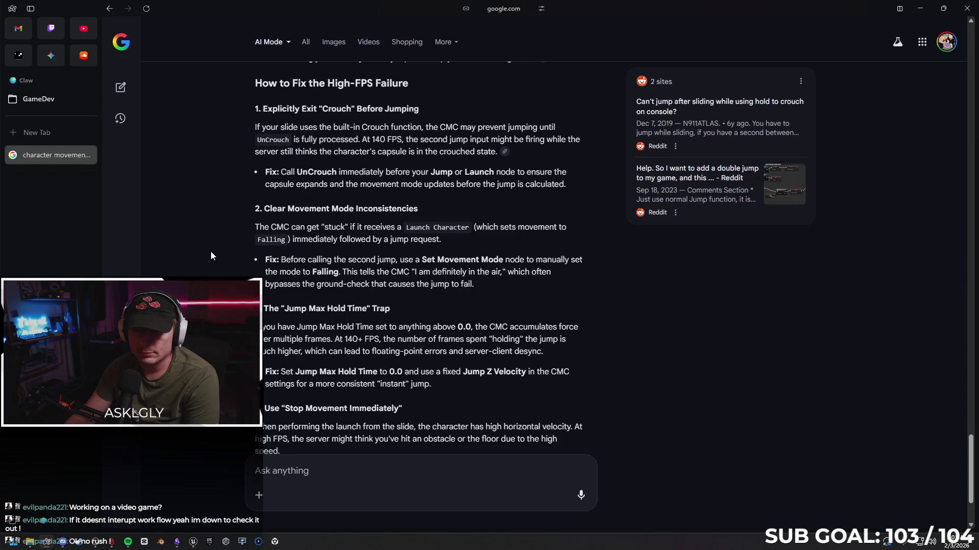
pyautogui.scroll(-1, 210, 252)
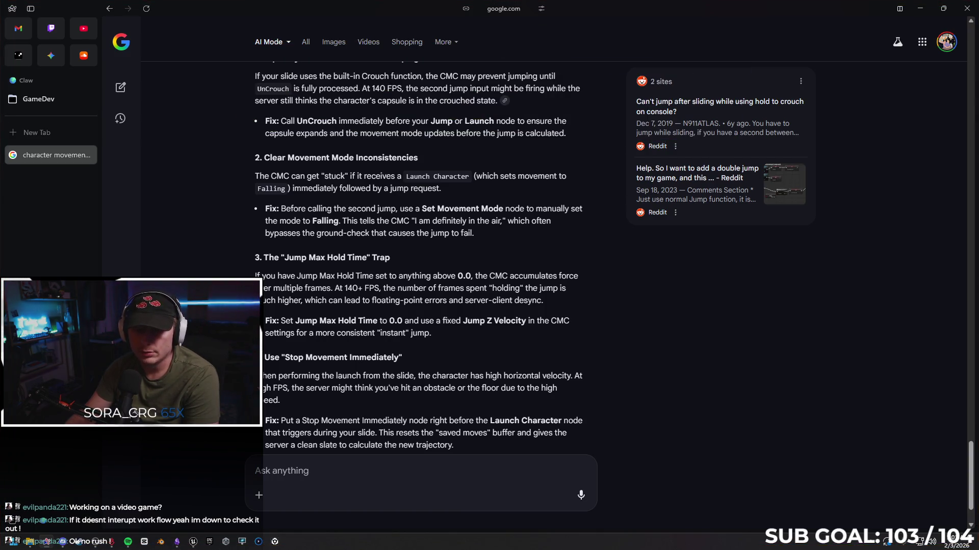
pyautogui.scroll(-1, 203, 272)
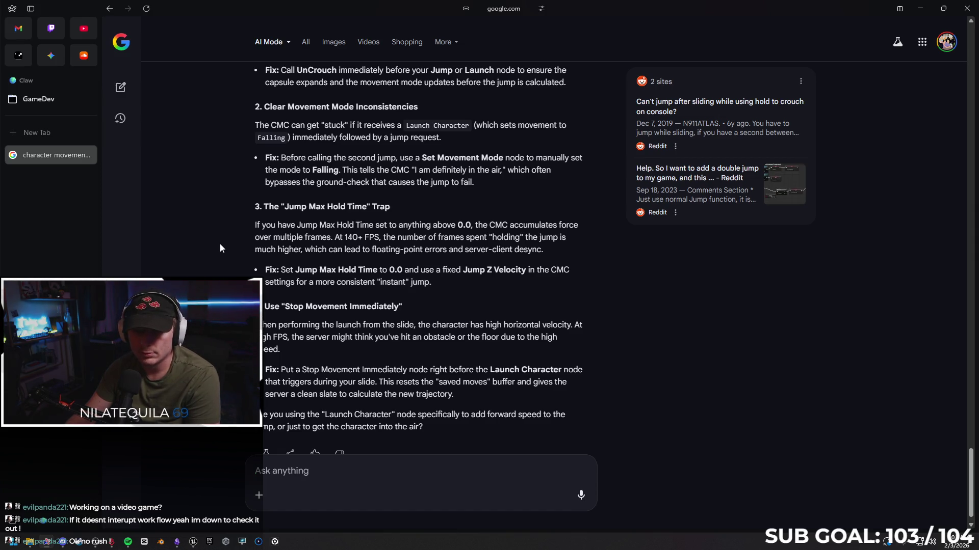
pyautogui.scroll(-1, 221, 249)
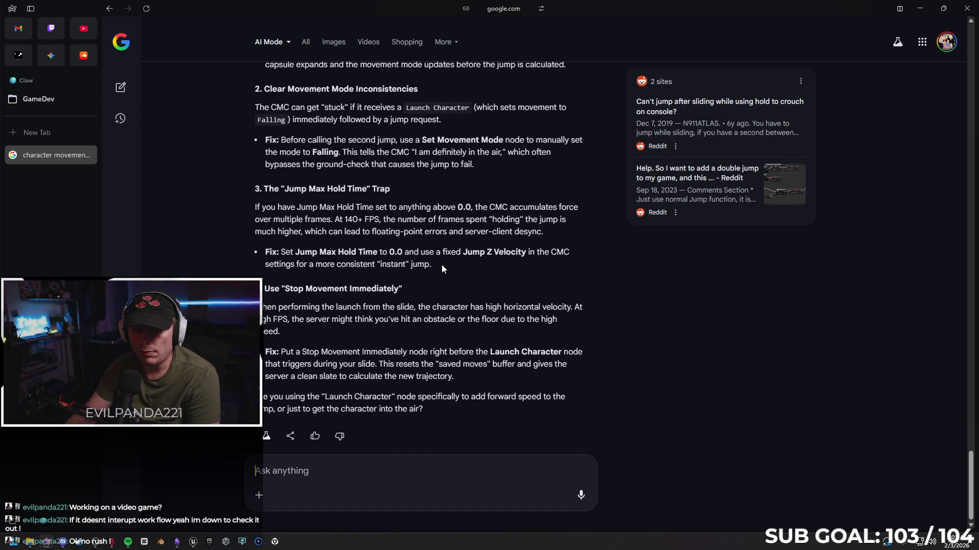
# Step: Confirm in SandboxCharacter_CMC's Class Defaults that Jump Max Hold Time is already 0.0, then return to the browser
pyautogui.click(929, 9)
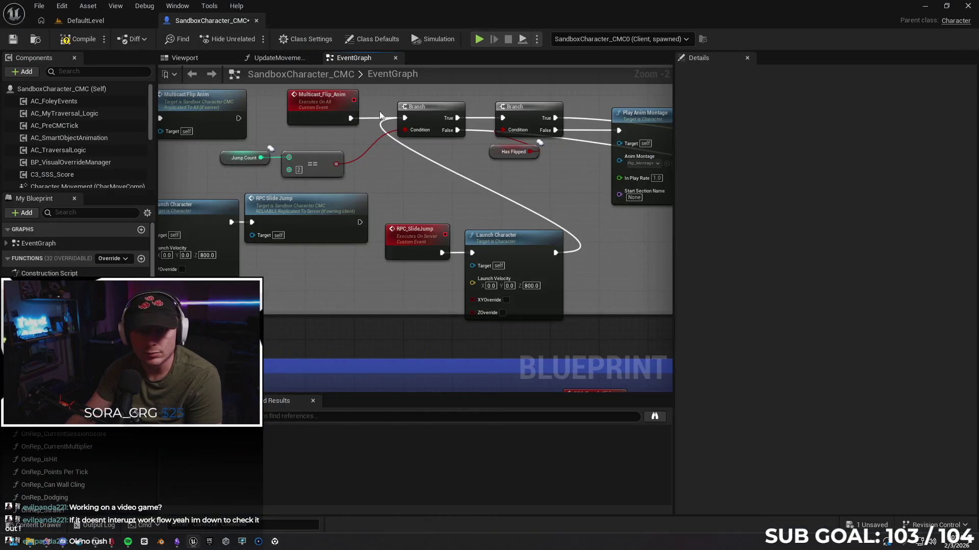
pyautogui.click(32, 89)
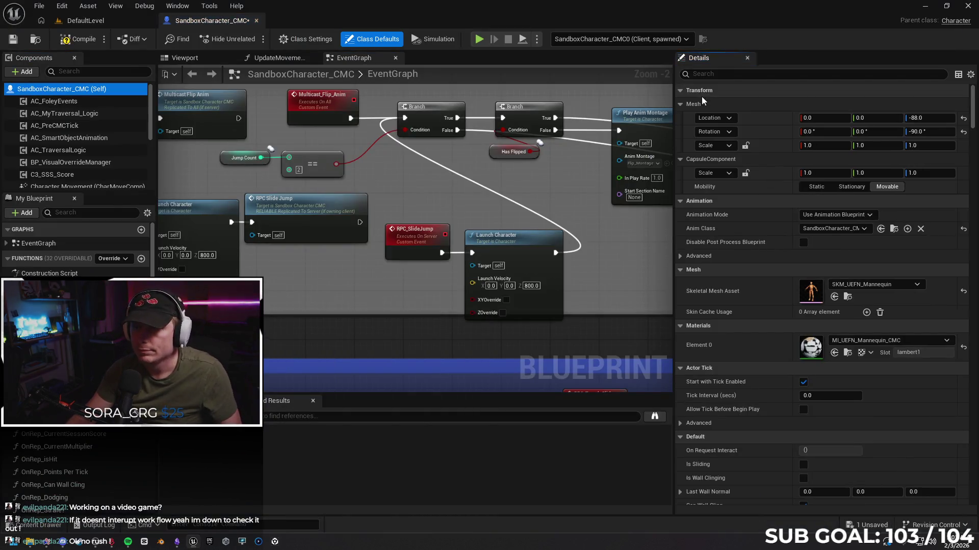
pyautogui.click(716, 74)
pyautogui.write('max hold')
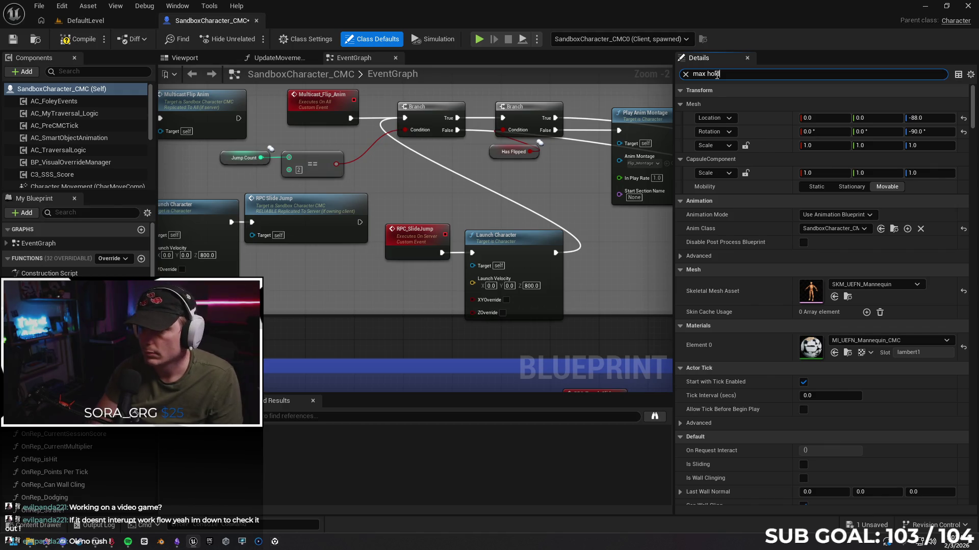
pyautogui.click(684, 74)
pyautogui.click(923, 7)
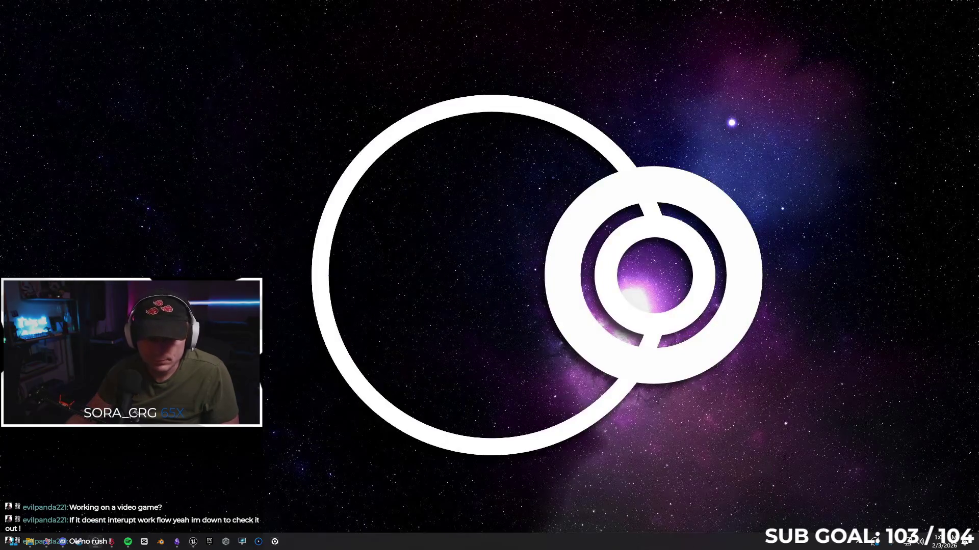
pyautogui.click(193, 542)
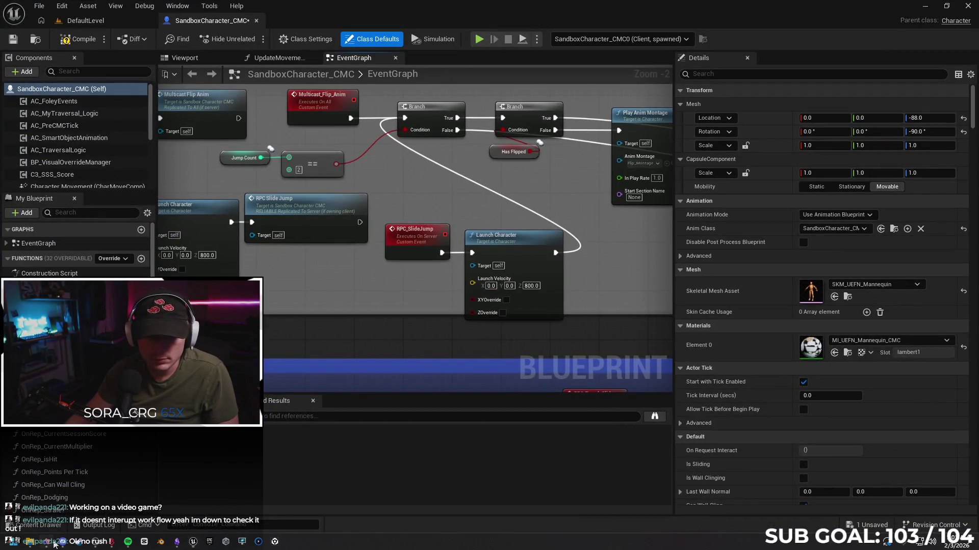
pyautogui.hotkey('alt', 'Tab')
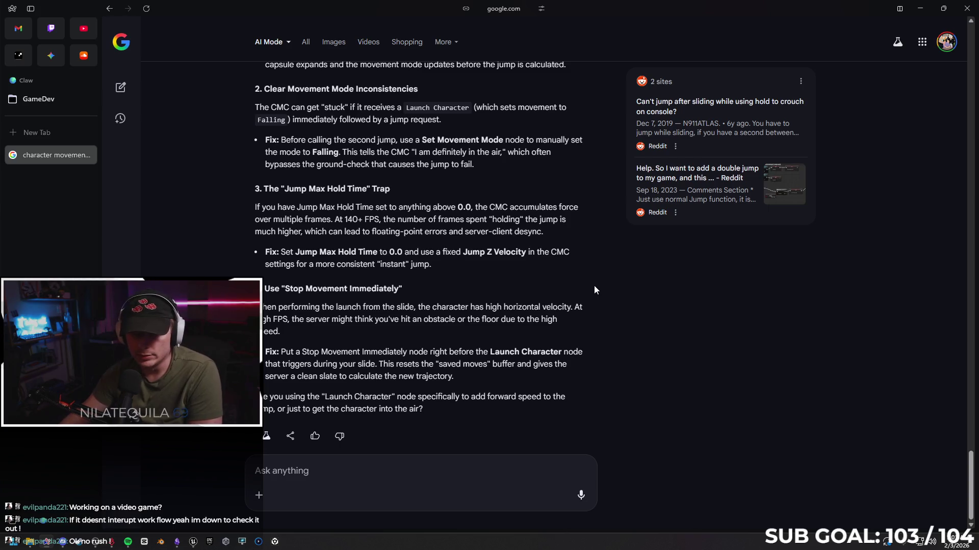
# Step: Reread the Set Movement Mode and Jump Max Hold Time fixes, then go back to the Unreal EventGraph
pyautogui.scroll(1, 411, 311)
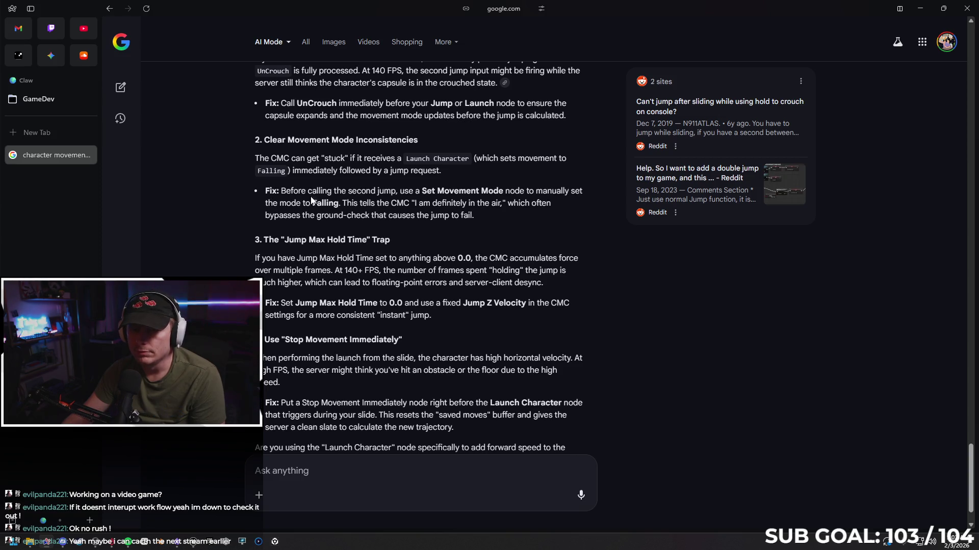
pyautogui.hotkey('alt', 'Tab')
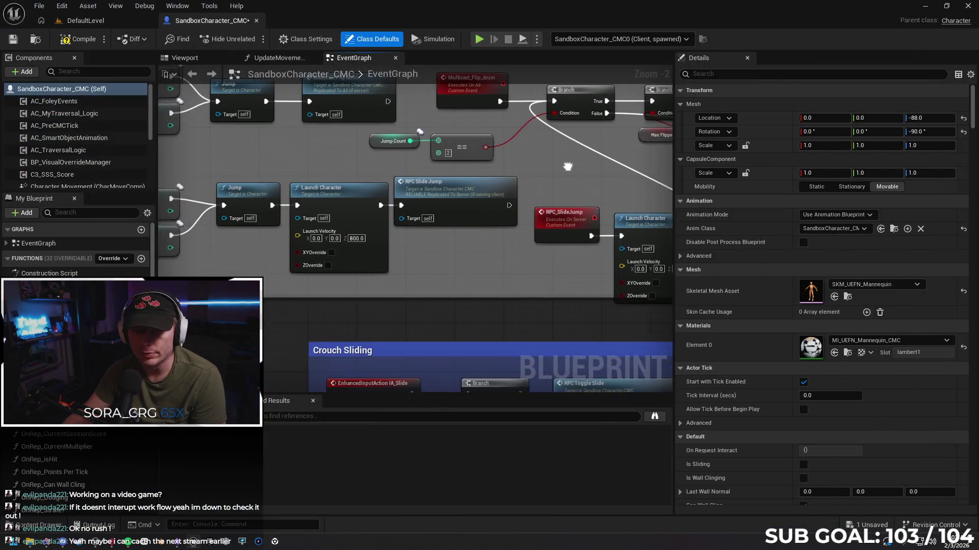
# Step: Pan the EventGraph to the Jump Count Branch, SET and Jump nodes and bring up the node action list
pyautogui.moveTo(580, 216)
pyautogui.mouseDown()
pyautogui.moveTo(510, 255)
pyautogui.moveTo(350, 218)
pyautogui.moveTo(464, 204)
pyautogui.moveTo(330, 202)
pyautogui.moveTo(502, 196)
pyautogui.mouseUp()
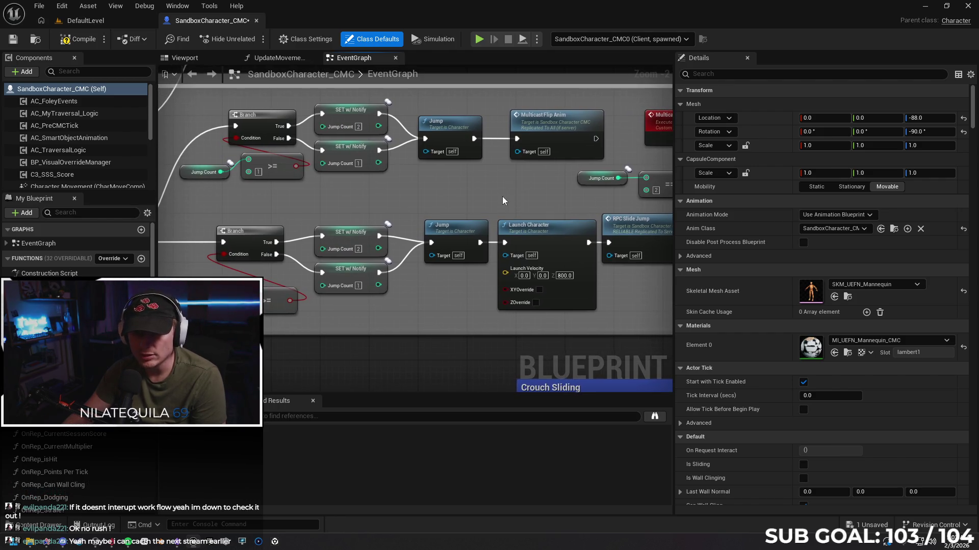
pyautogui.rightClick(430, 194)
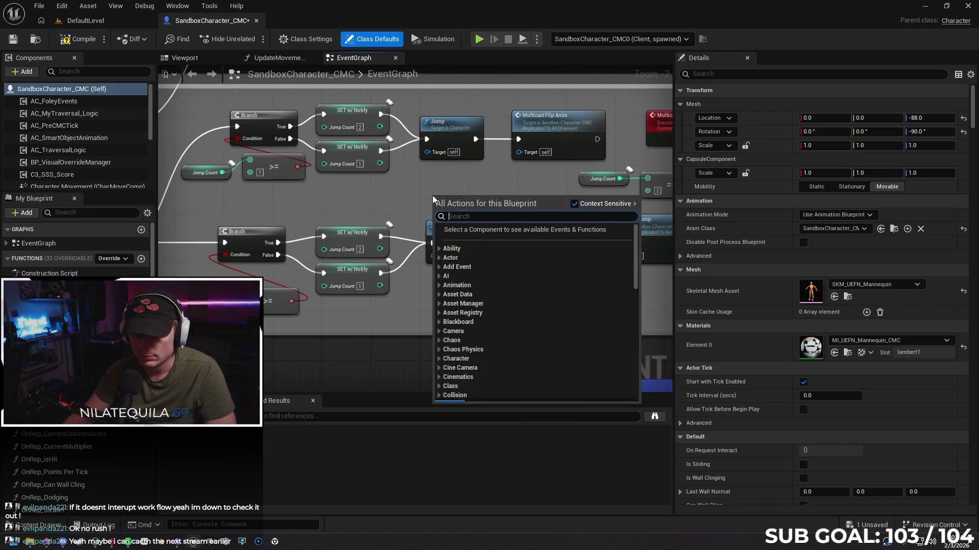
# Step: Add a Set Movement Mode node set to Falling, fed by both Jump Count SETs and driving the upper Jump
pyautogui.write('set movement')
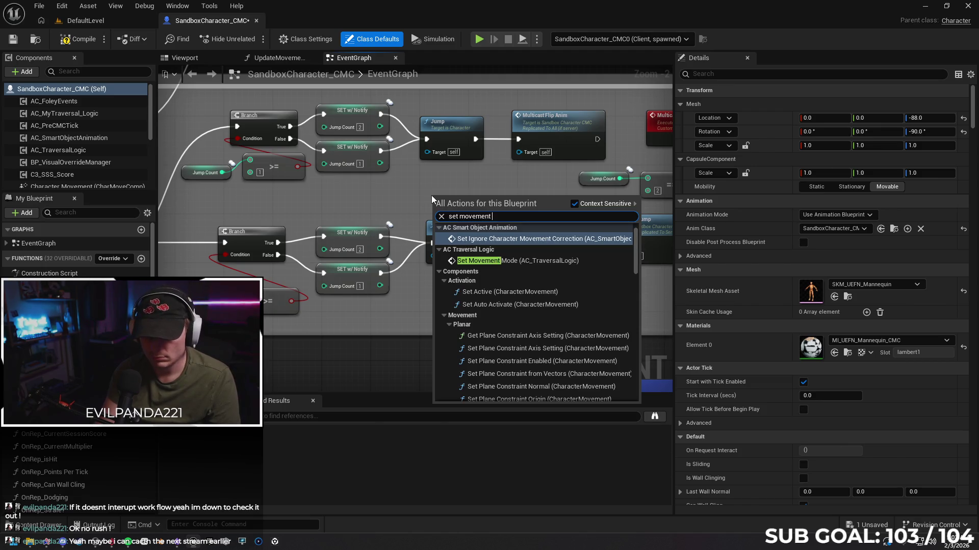
pyautogui.write(' mode')
pyautogui.press('Return')
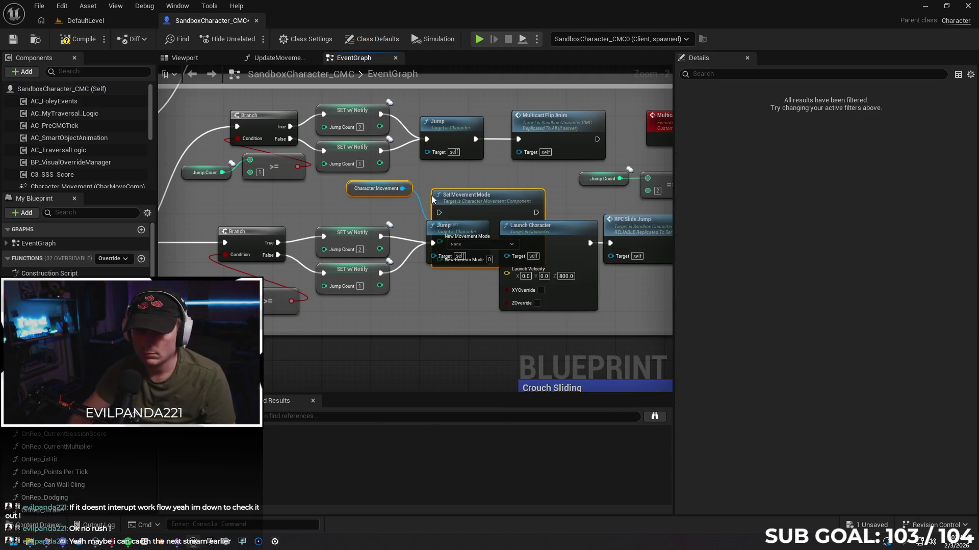
pyautogui.moveTo(462, 195); pyautogui.dragTo(437, 181)
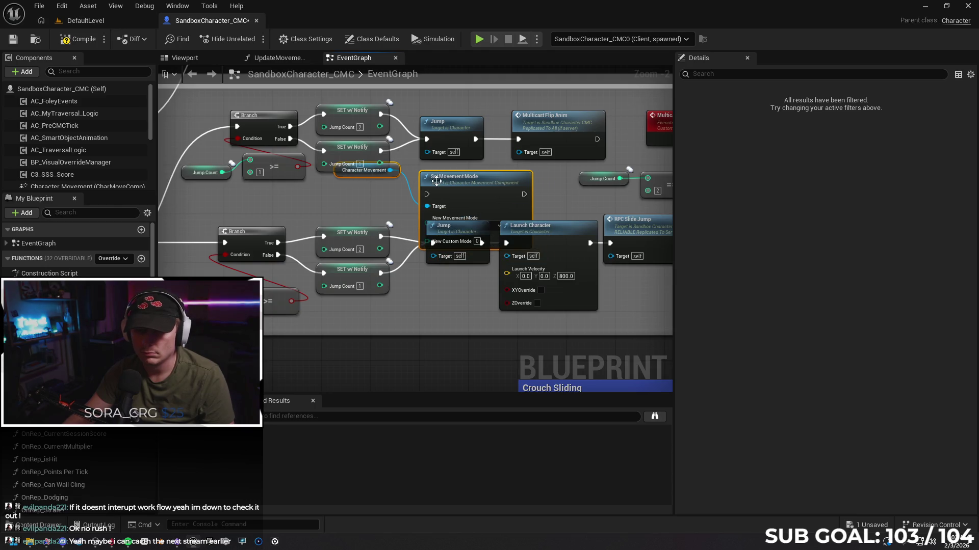
pyautogui.moveTo(378, 114); pyautogui.dragTo(427, 194)
pyautogui.moveTo(380, 149); pyautogui.dragTo(425, 199)
pyautogui.moveTo(379, 150)
pyautogui.mouseDown()
pyautogui.moveTo(427, 195)
pyautogui.moveTo(439, 166)
pyautogui.mouseUp()
pyautogui.click(454, 208)
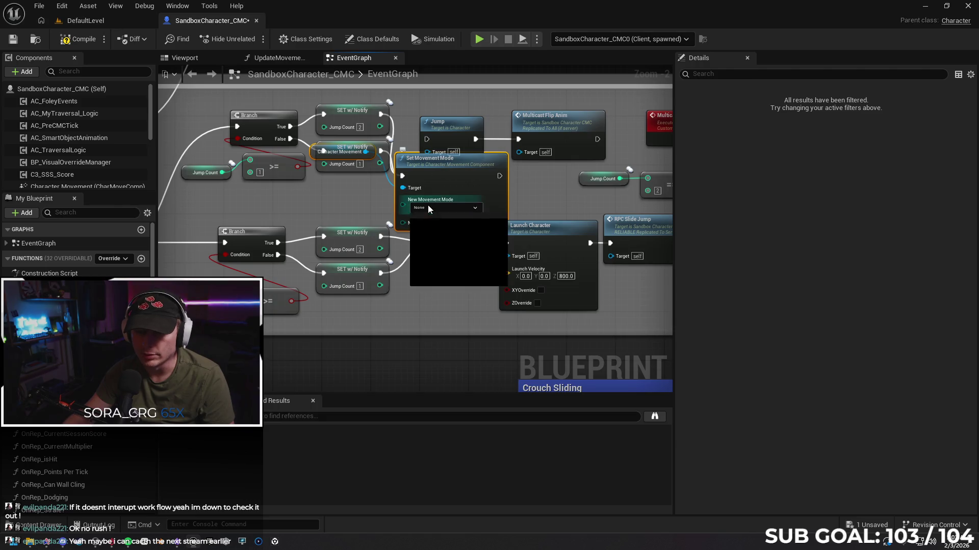
pyautogui.click(433, 252)
pyautogui.moveTo(499, 176); pyautogui.dragTo(427, 138)
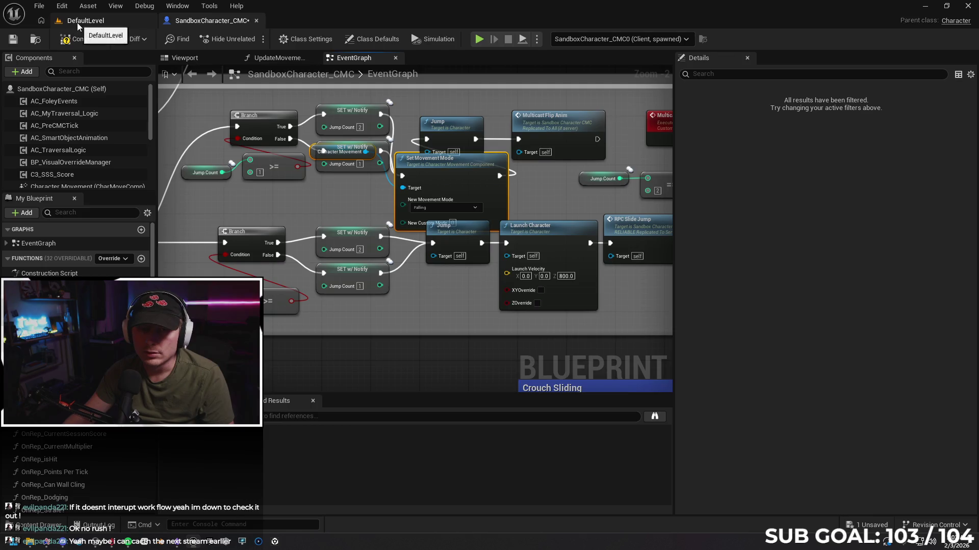
# Step: Play-test DefaultLevel, running and jumping the character at the orange walls, then stop the session
pyautogui.click(77, 22)
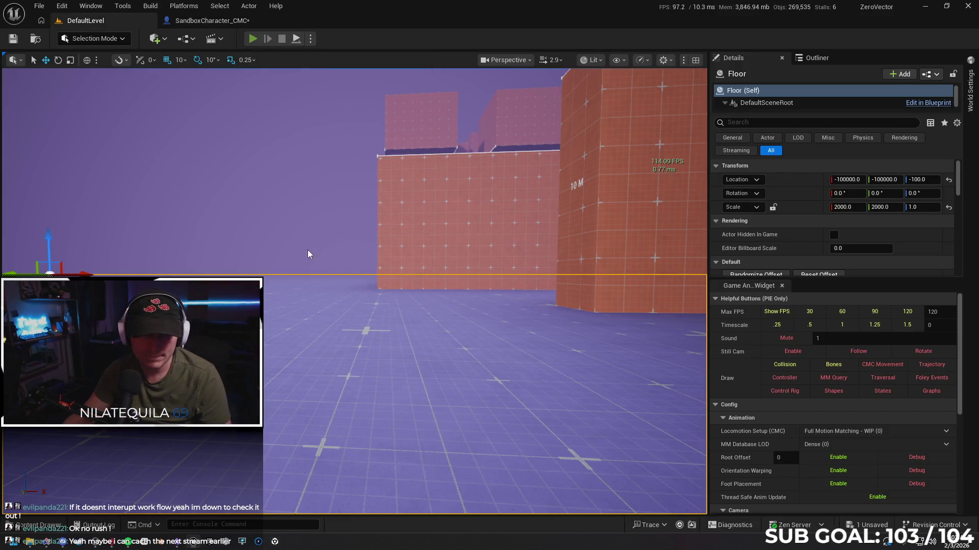
pyautogui.hotkey('alt', 'p')
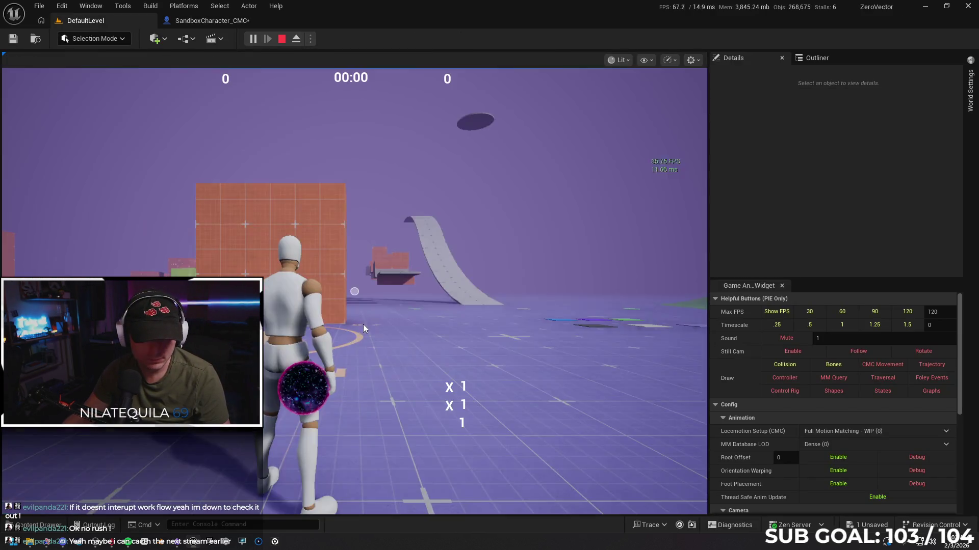
pyautogui.click(363, 324)
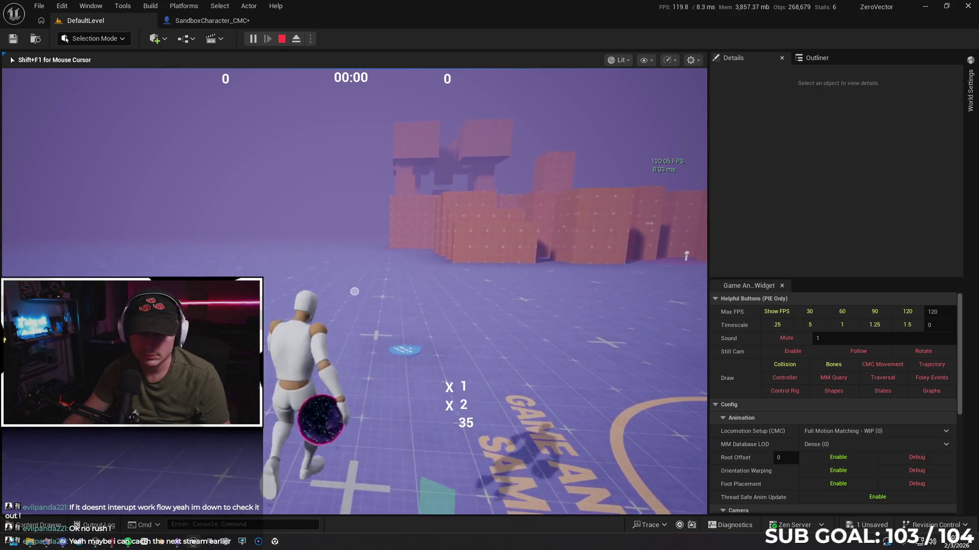
pyautogui.press('space')
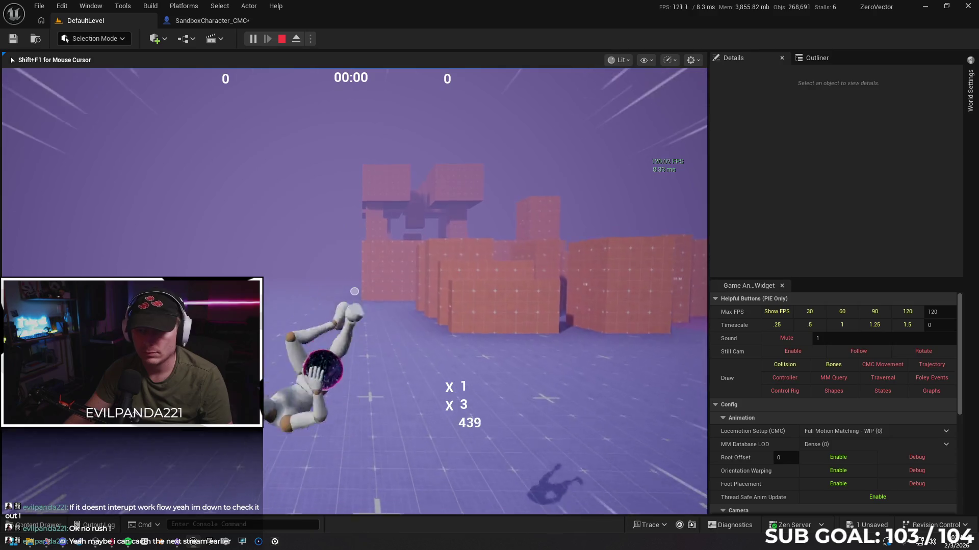
pyautogui.press('w')
pyautogui.press('w')
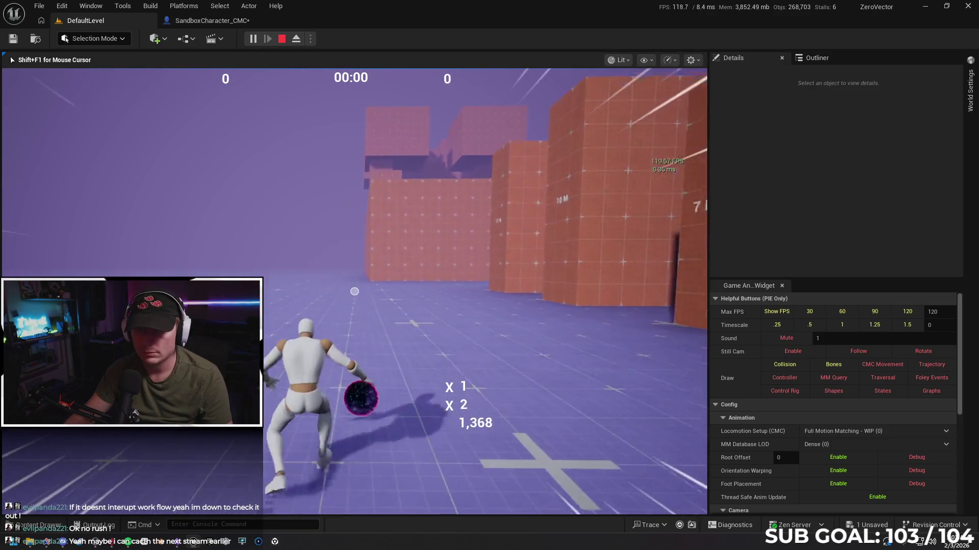
pyautogui.press('space')
pyautogui.press('w')
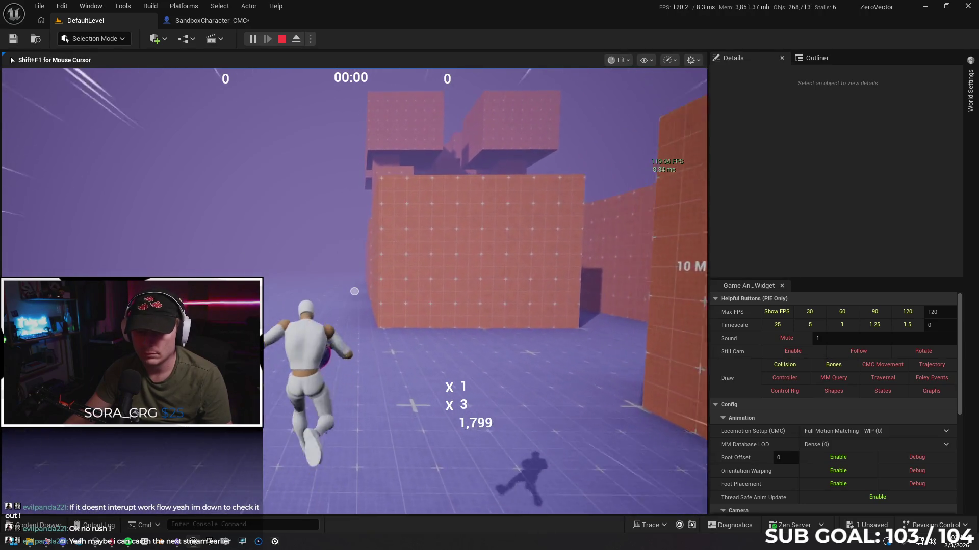
pyautogui.press('space')
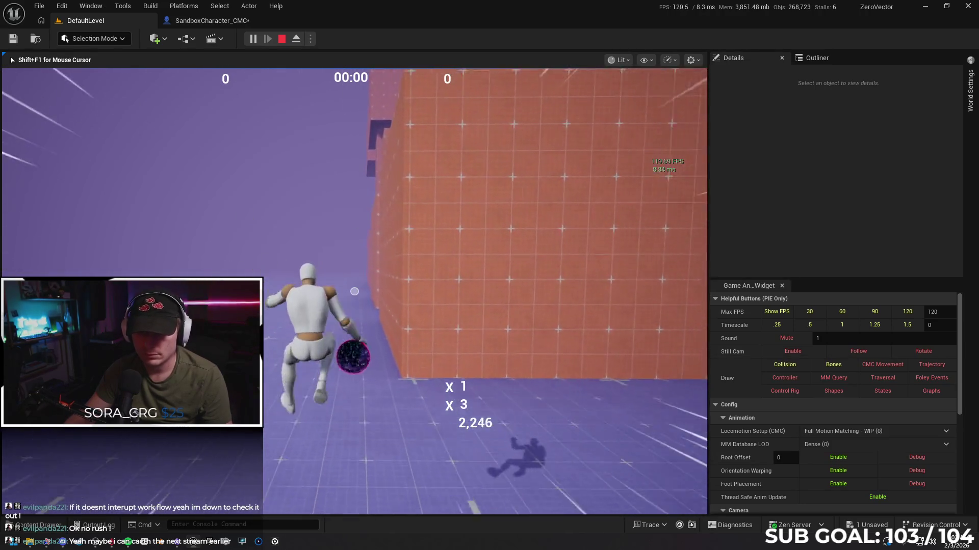
pyautogui.press('w')
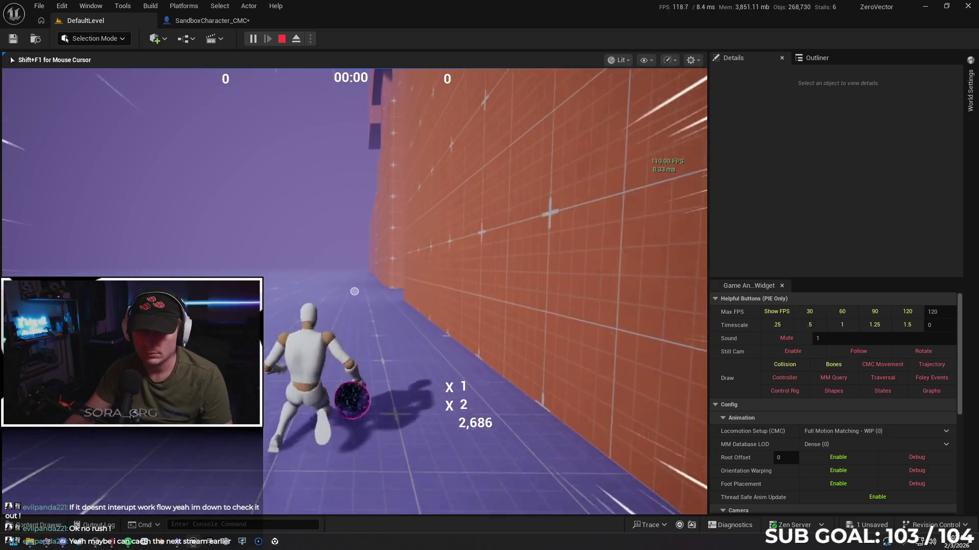
pyautogui.press('space')
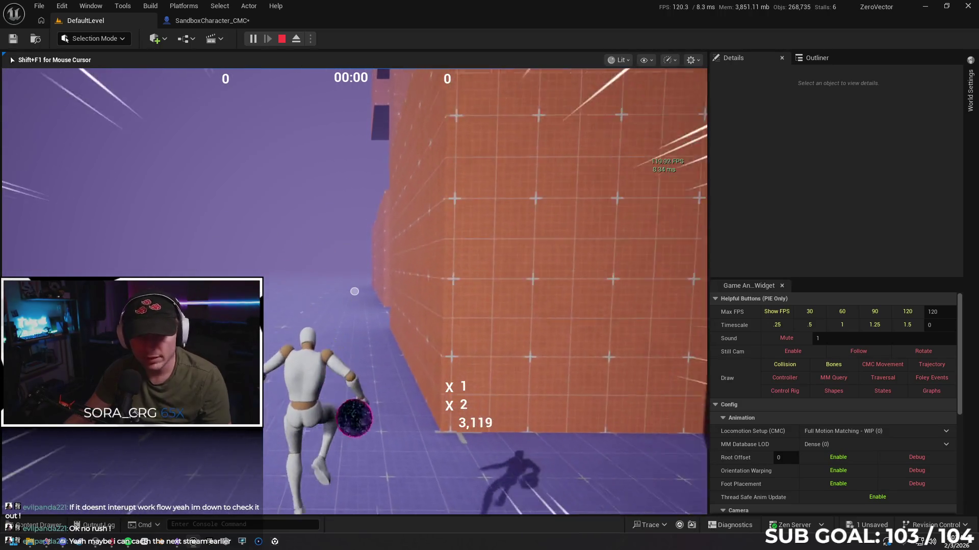
pyautogui.press('Escape')
pyautogui.click(310, 38)
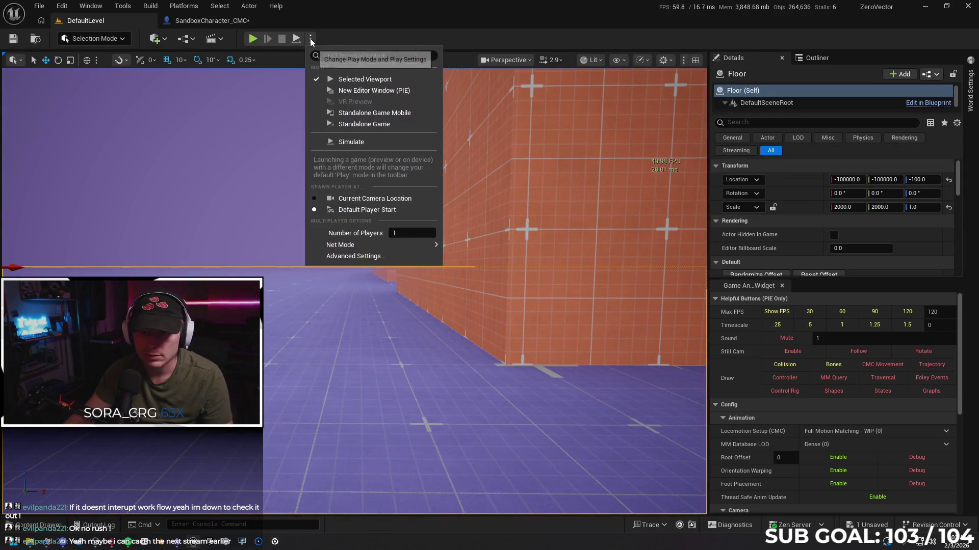
# Step: Start a Play From Here session at the viewport spot beside the long orange wall
pyautogui.click(311, 390)
pyautogui.rightClick(311, 392)
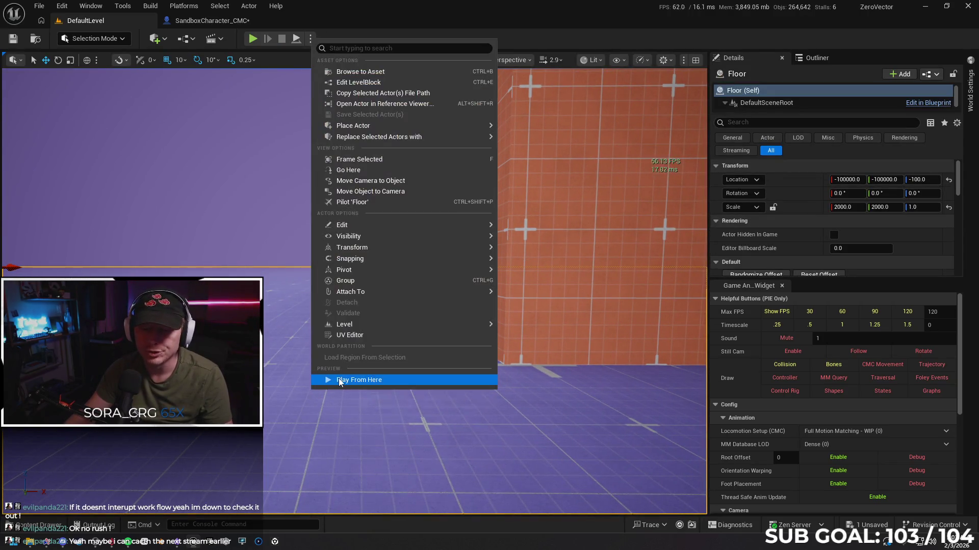
pyautogui.click(339, 378)
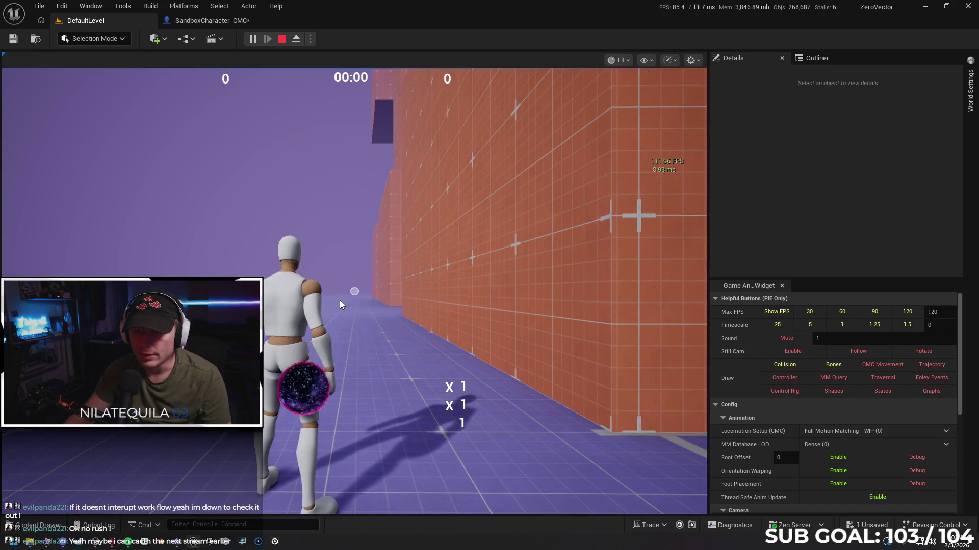
# Step: Jump onto the orange wall repeatedly to wall-run, then end the session with F8
pyautogui.press('space')
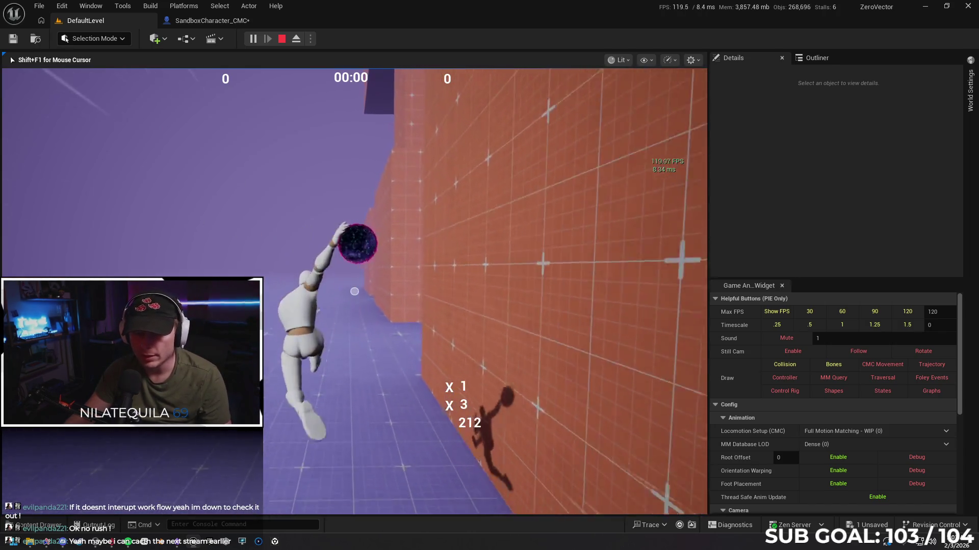
pyautogui.press('space')
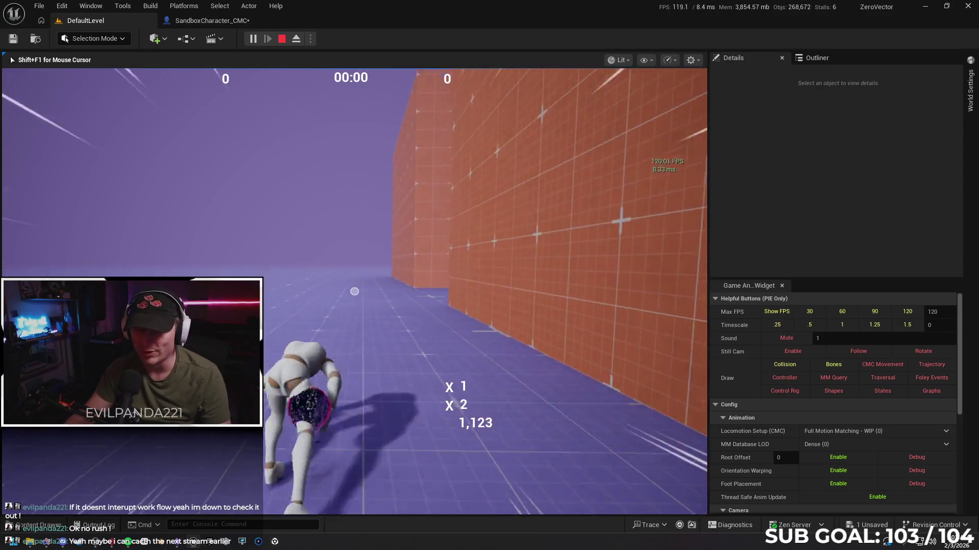
pyautogui.press('space')
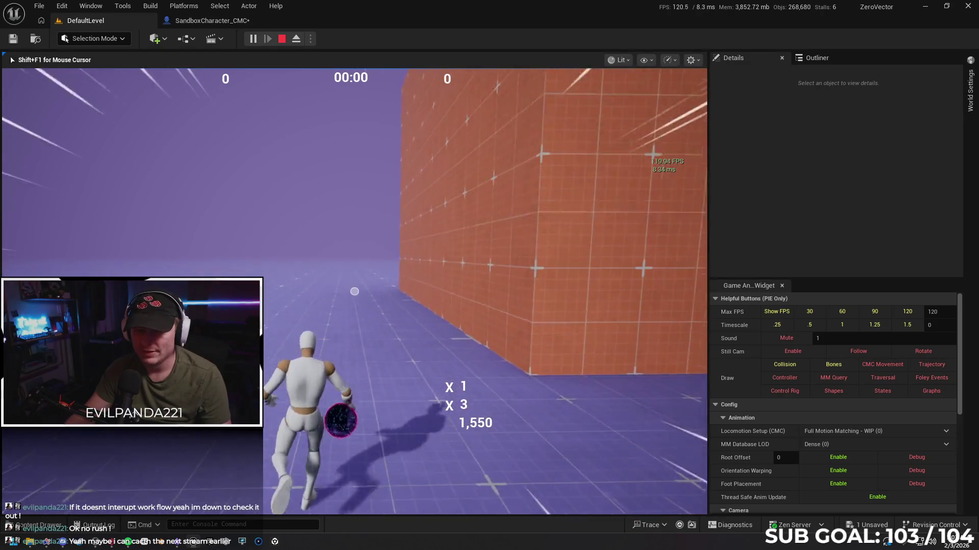
pyautogui.press('space')
pyautogui.press('space')
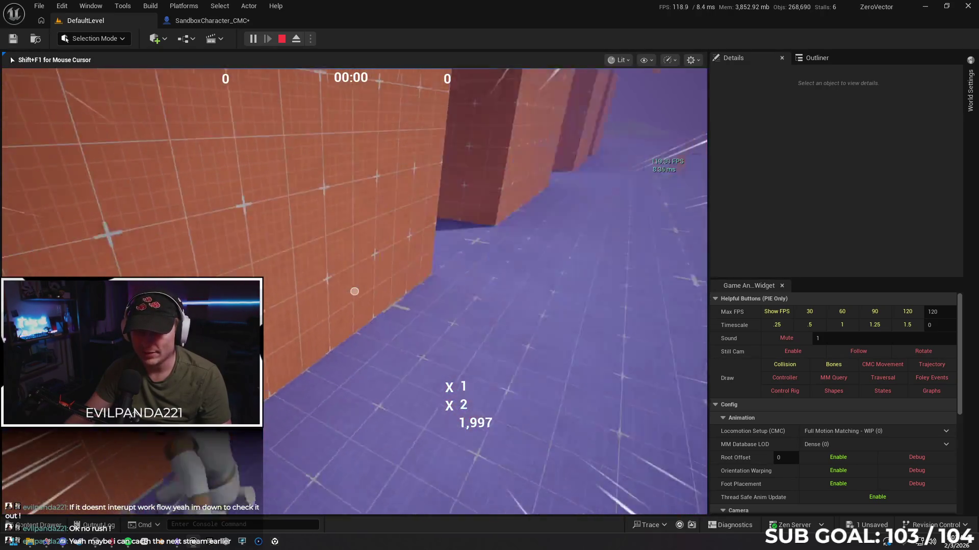
pyautogui.press('space')
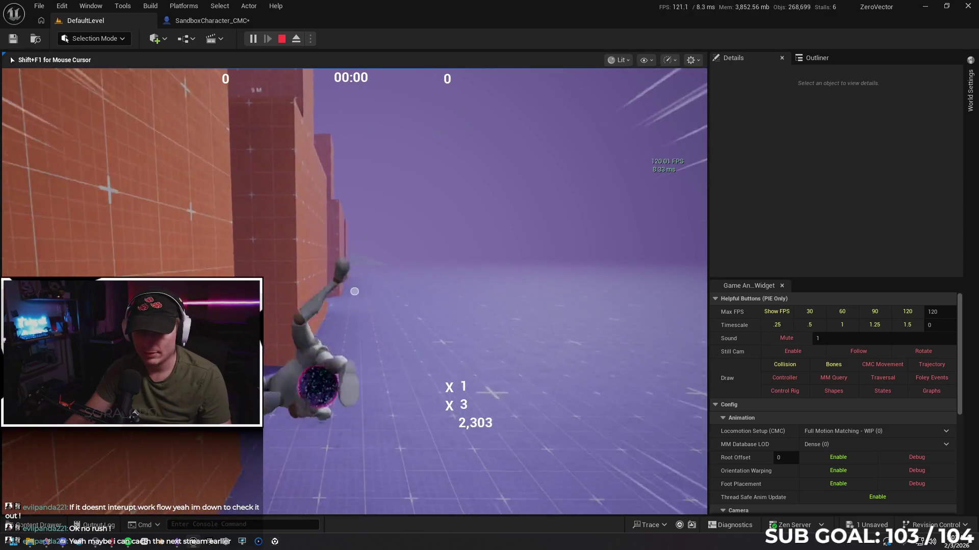
pyautogui.press('space')
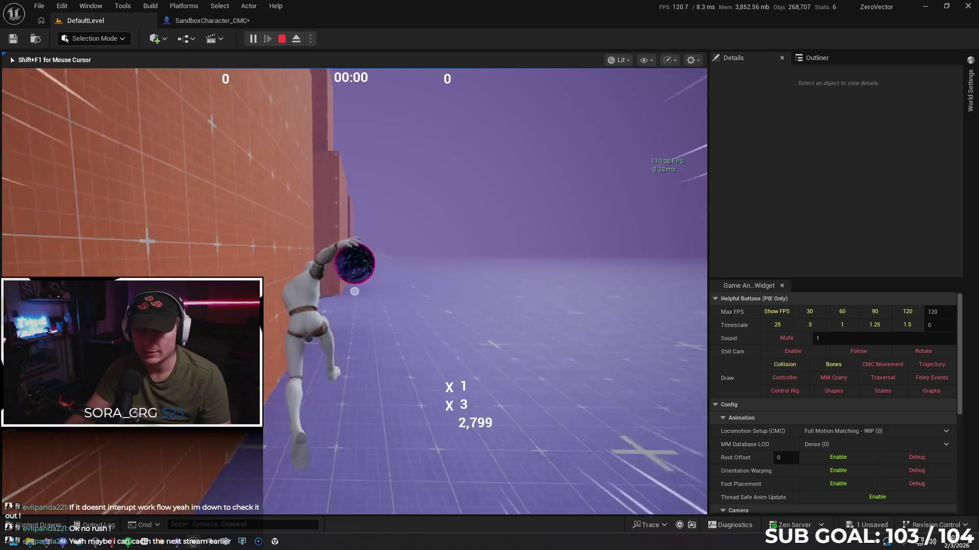
pyautogui.press('space')
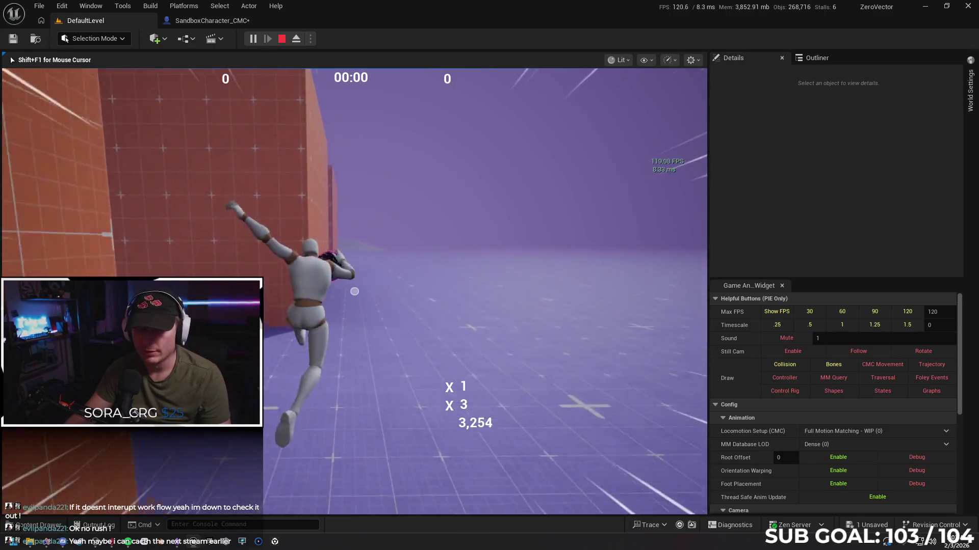
pyautogui.press('space')
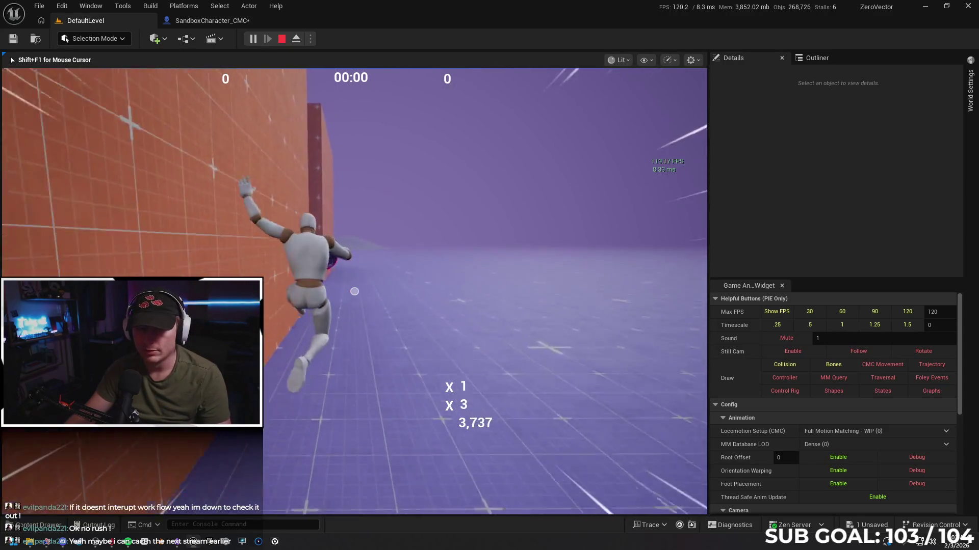
pyautogui.press('space')
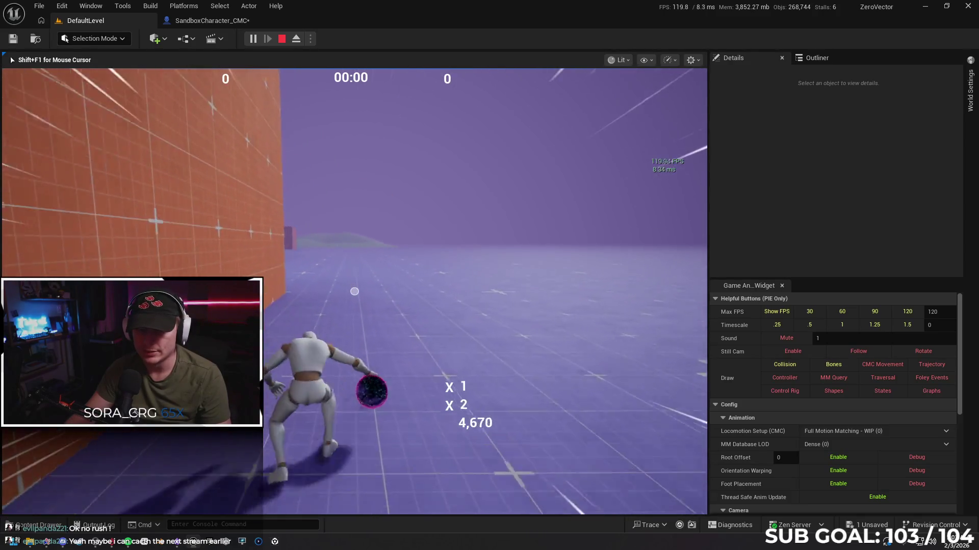
pyautogui.press('space')
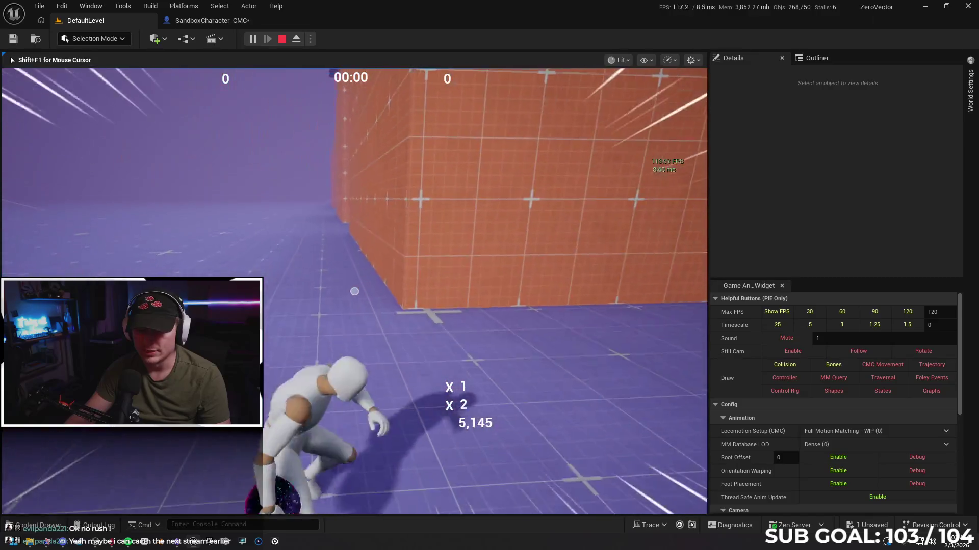
pyautogui.press('space')
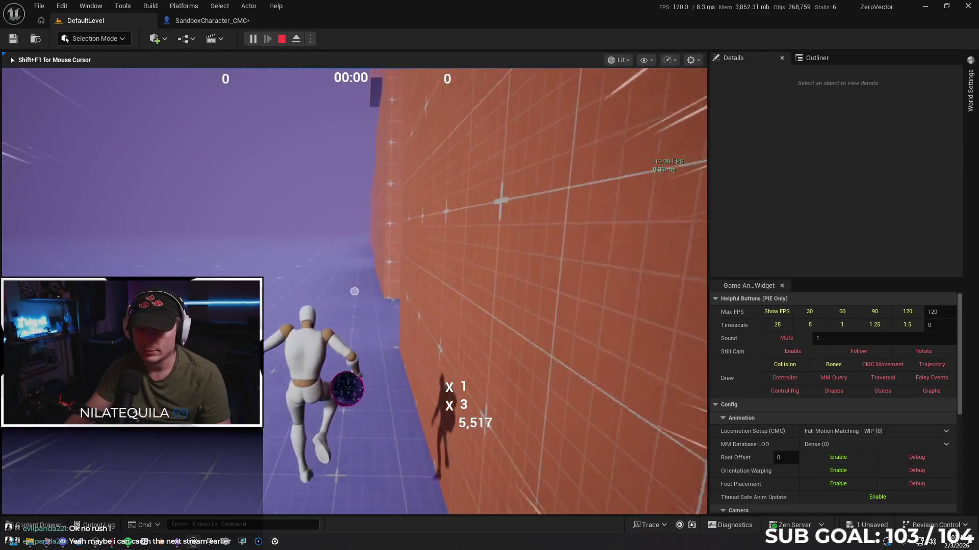
pyautogui.press('space')
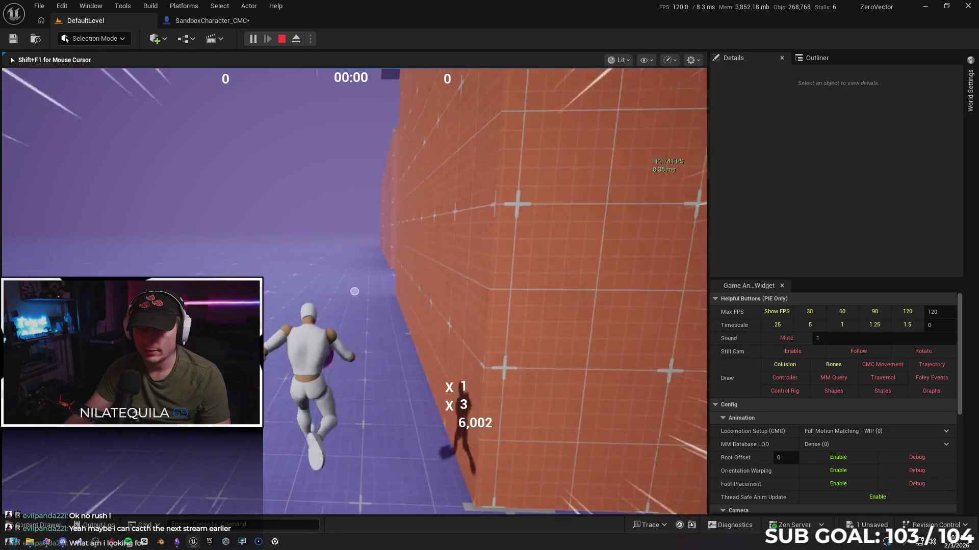
pyautogui.press('space')
pyautogui.press('space')
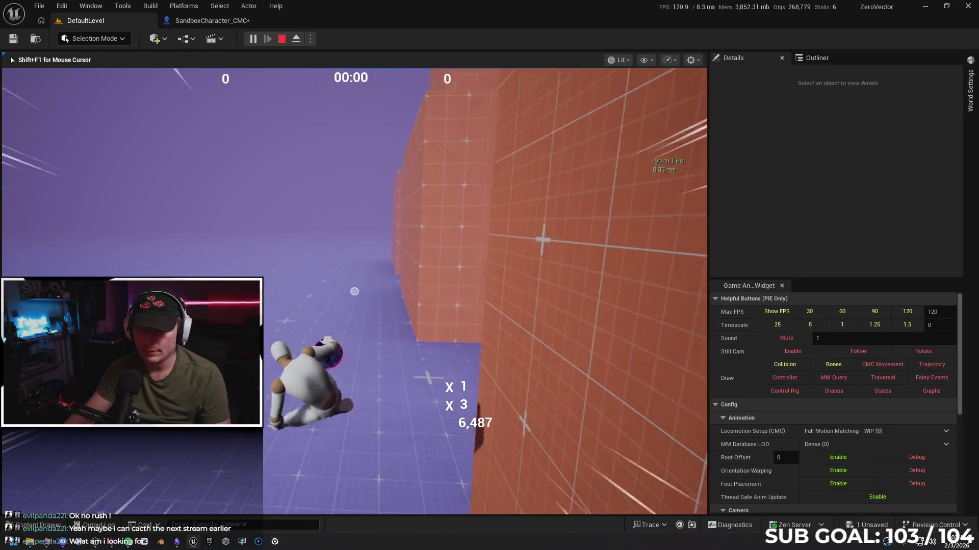
pyautogui.press('space')
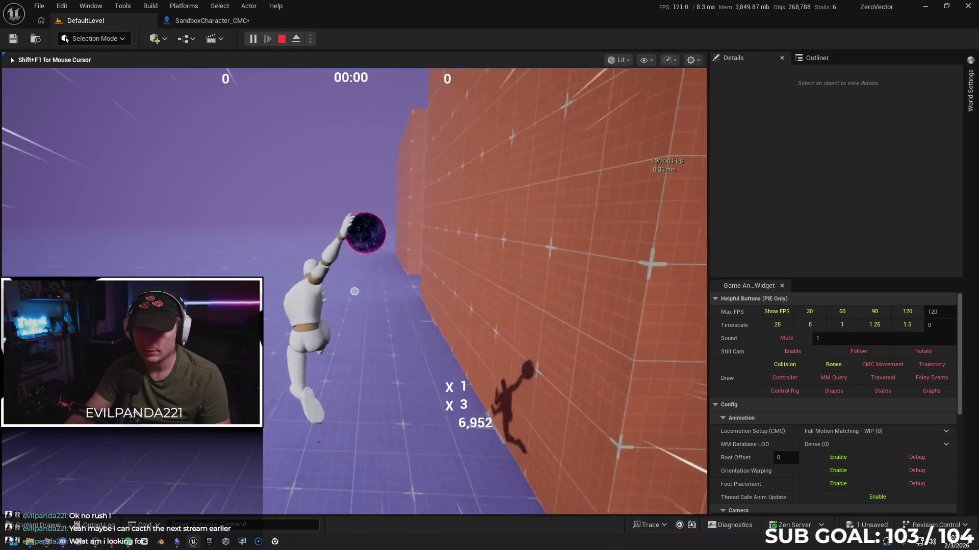
pyautogui.press('space')
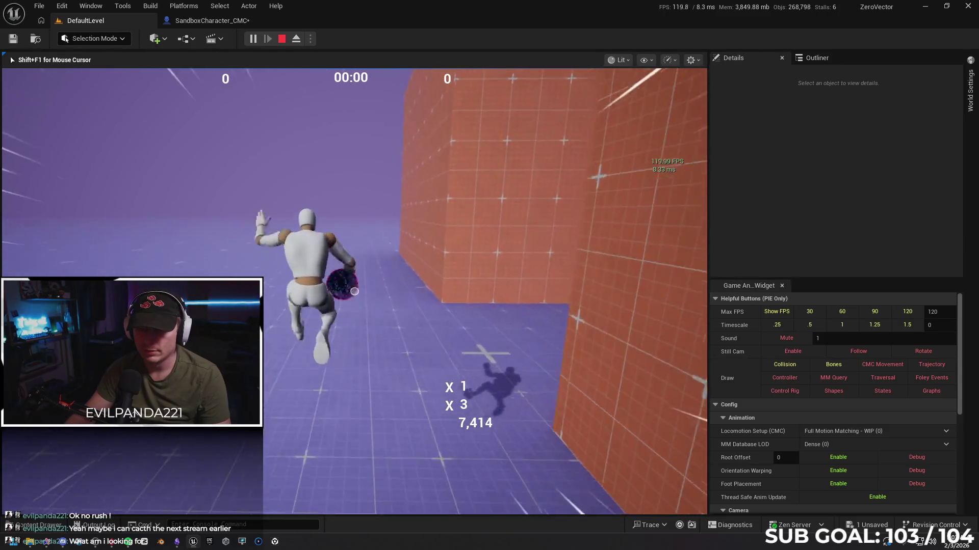
pyautogui.press('F8')
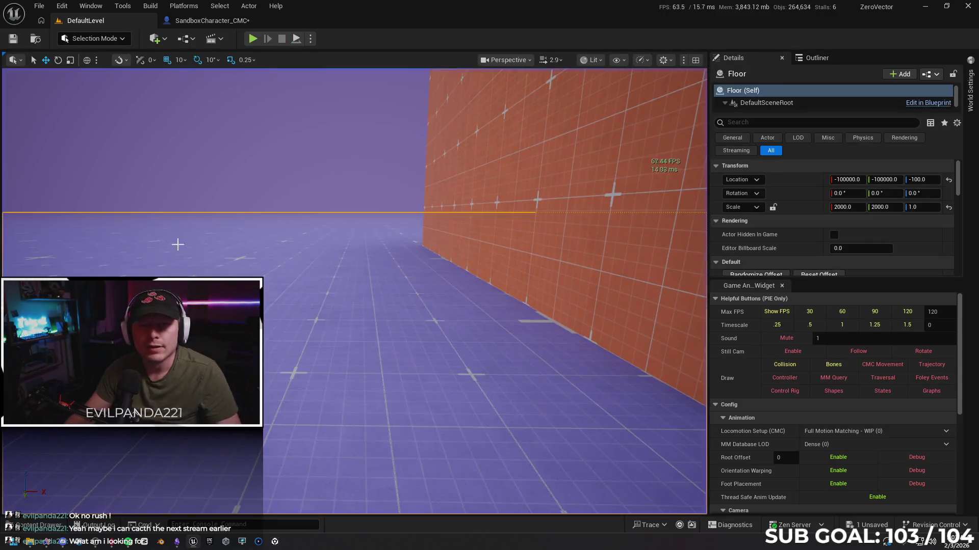
# Step: Paste a second Falling Set Movement Mode node, wired from Character Movement and the lower SET into the lower Jump
pyautogui.click(217, 20)
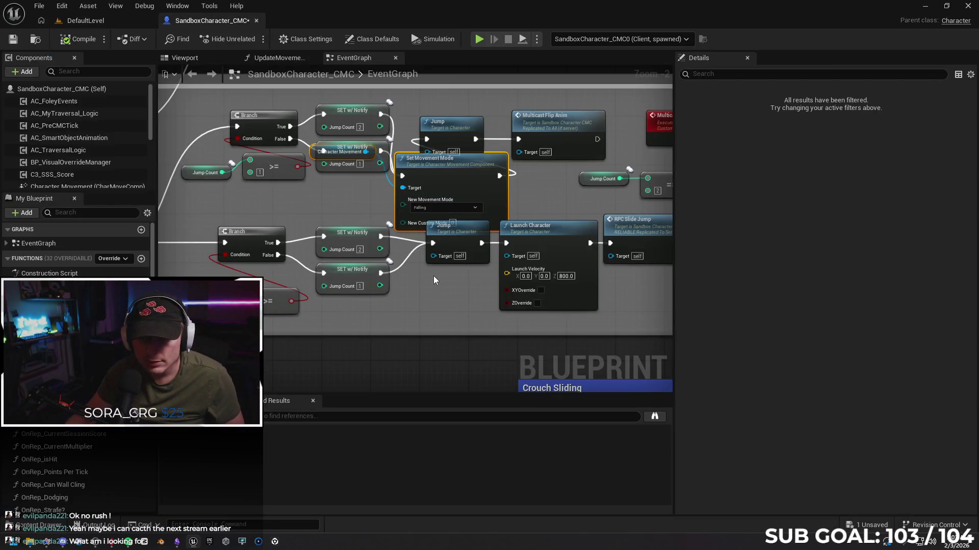
pyautogui.click(442, 178)
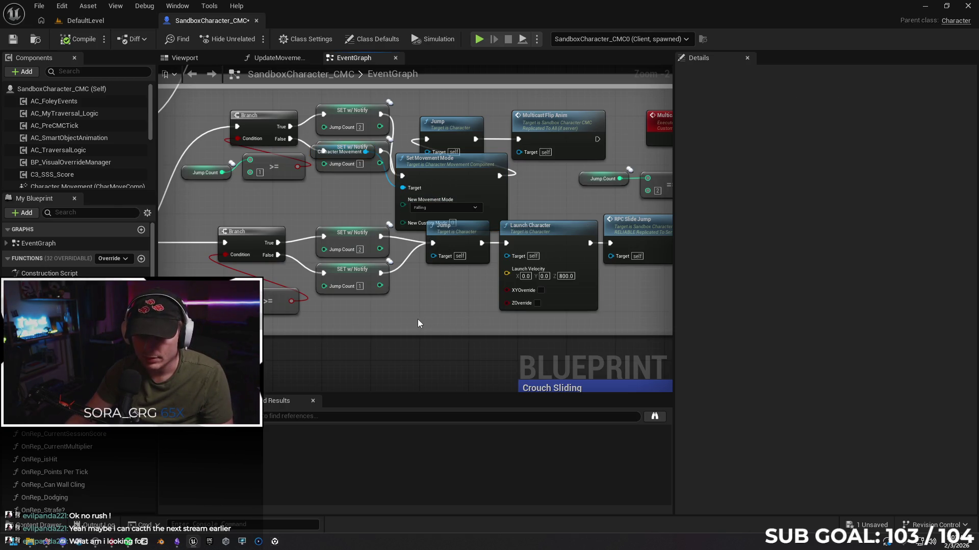
pyautogui.hotkey('ctrl', 'v')
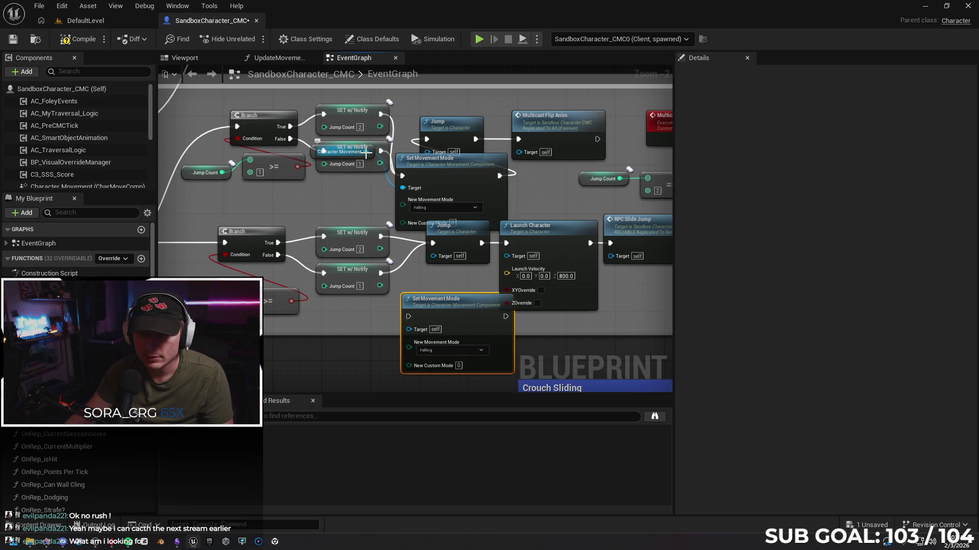
pyautogui.moveTo(366, 152); pyautogui.dragTo(408, 329)
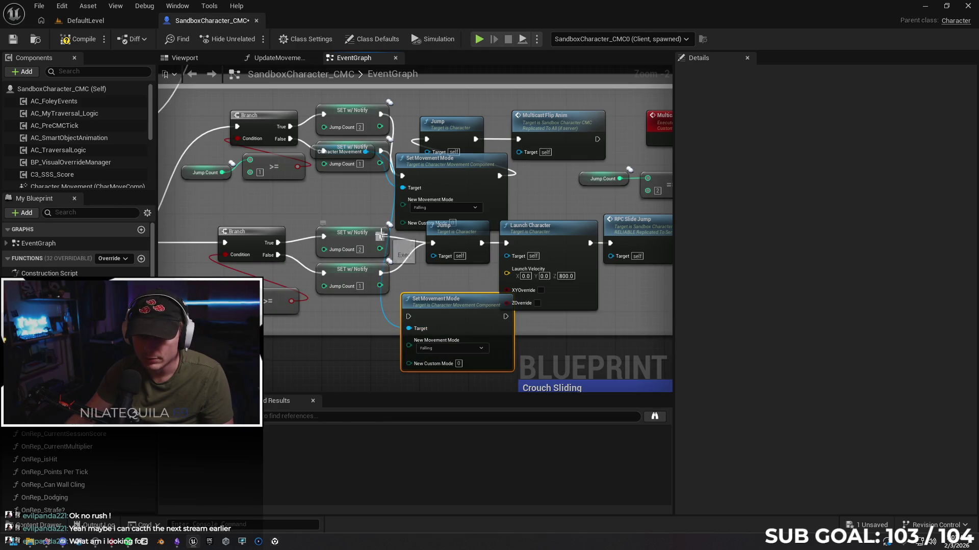
pyautogui.moveTo(380, 235)
pyautogui.mouseDown()
pyautogui.moveTo(408, 318)
pyautogui.moveTo(382, 255)
pyautogui.mouseUp()
pyautogui.moveTo(381, 273); pyautogui.dragTo(408, 317)
pyautogui.moveTo(505, 316); pyautogui.dragTo(432, 243)
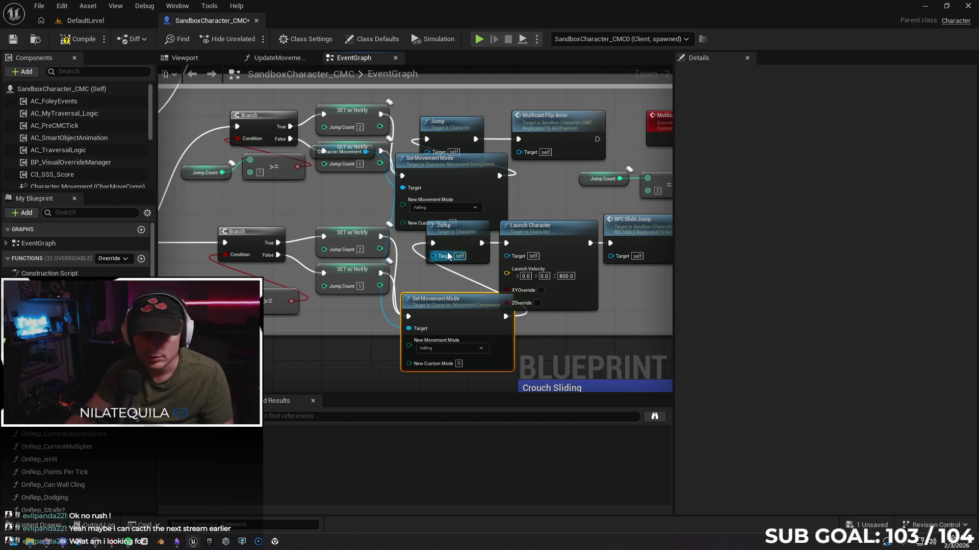
pyautogui.click(94, 22)
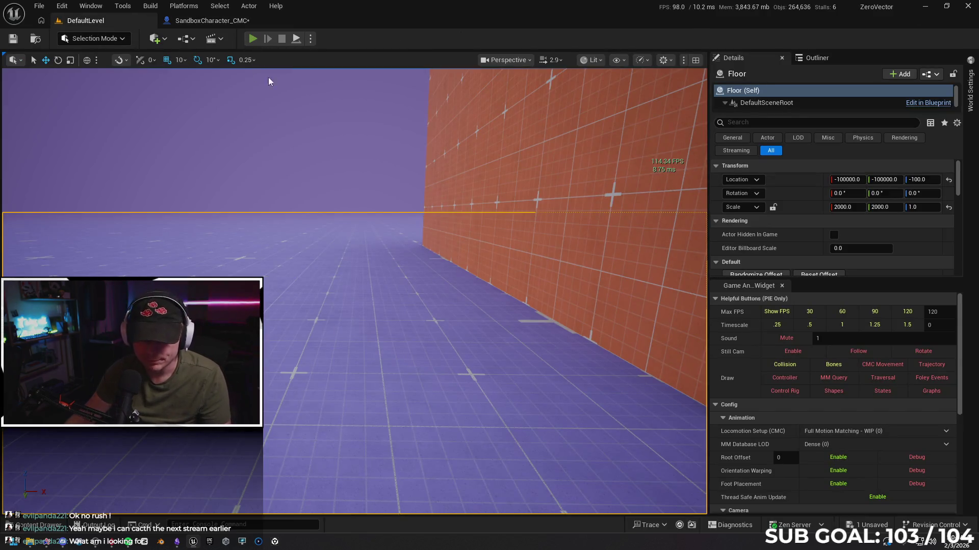
# Step: Play-test again, running and jumping along the orange wall, then return to the SandboxCharacter_CMC graph
pyautogui.hotkey('alt', 'p')
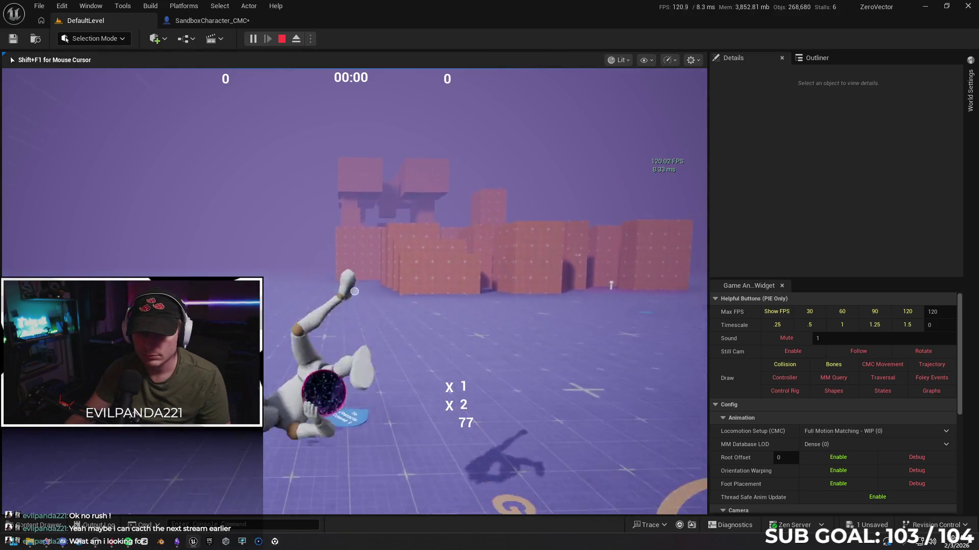
pyautogui.press('w')
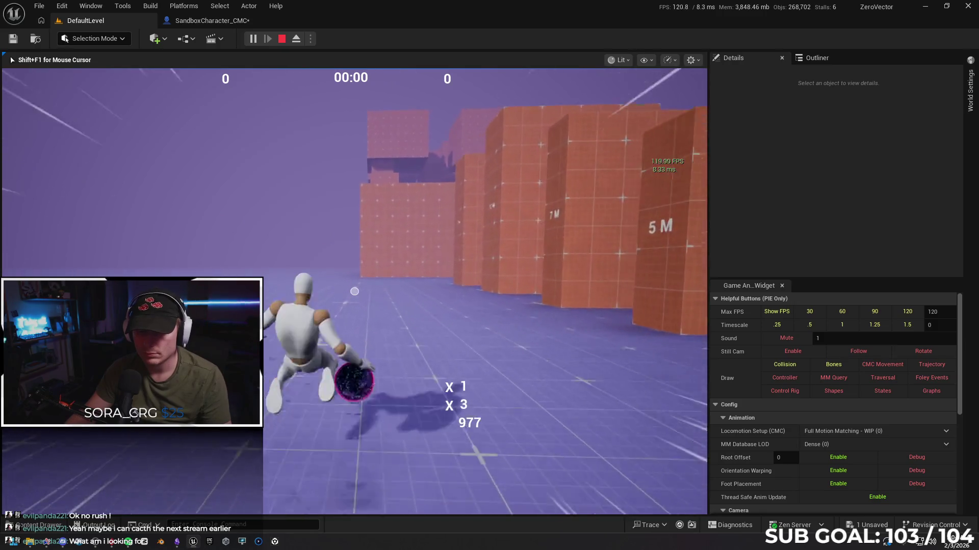
pyautogui.press('space')
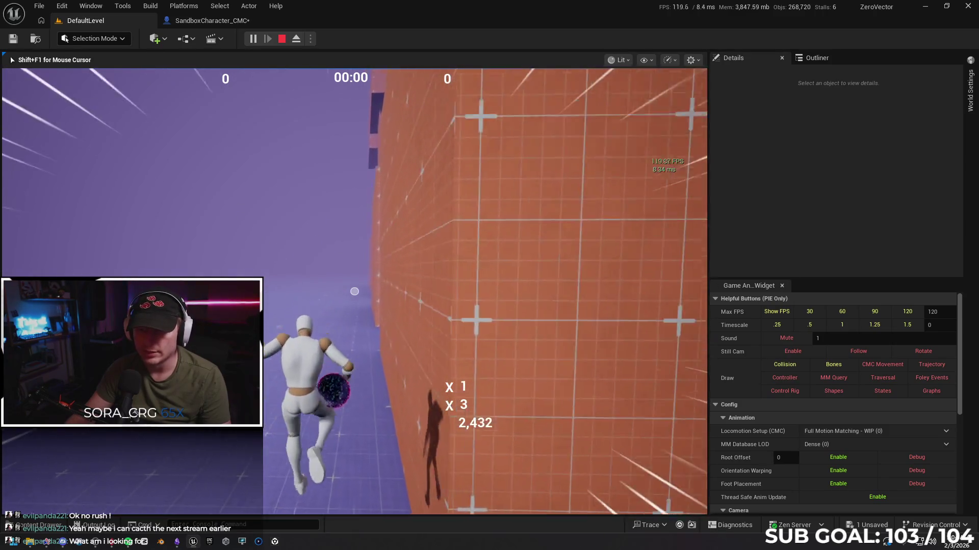
pyautogui.press('space')
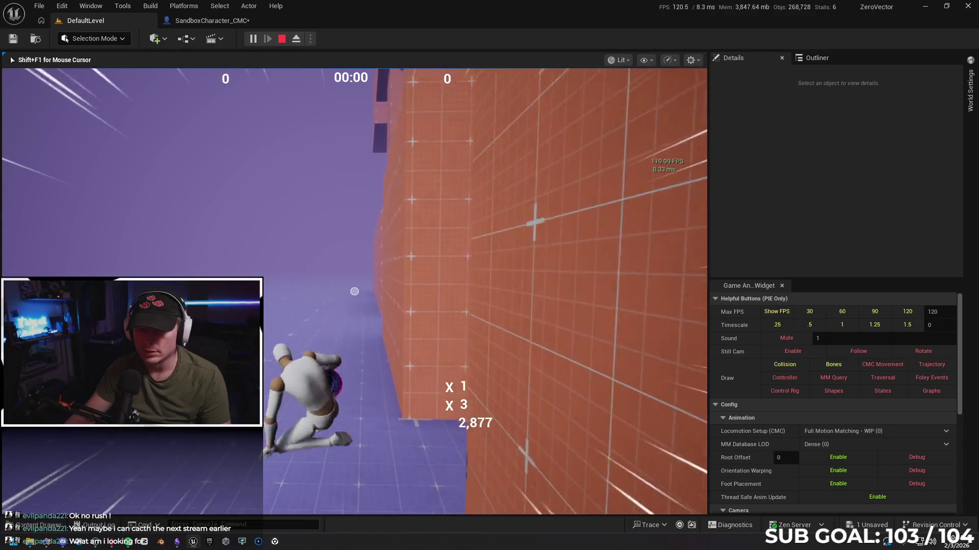
pyautogui.press('space')
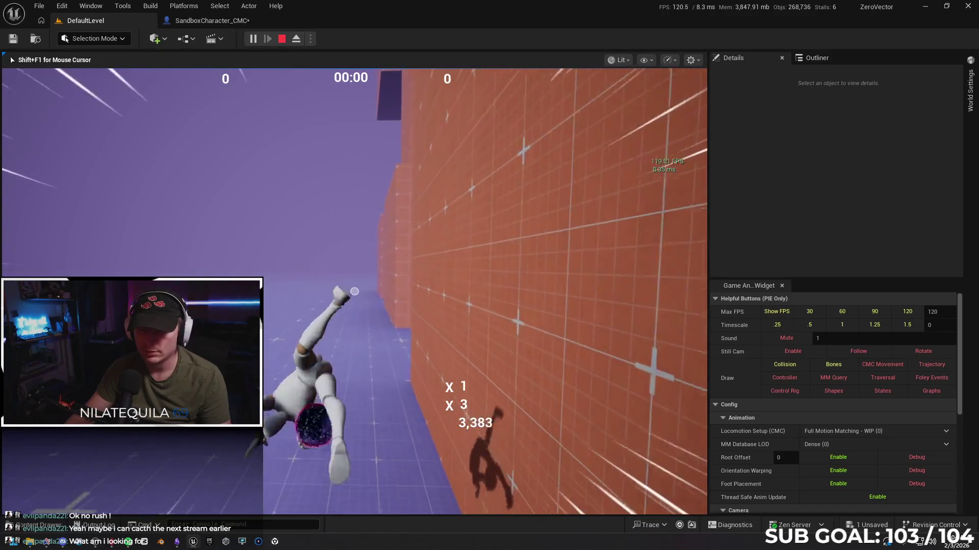
pyautogui.press('space')
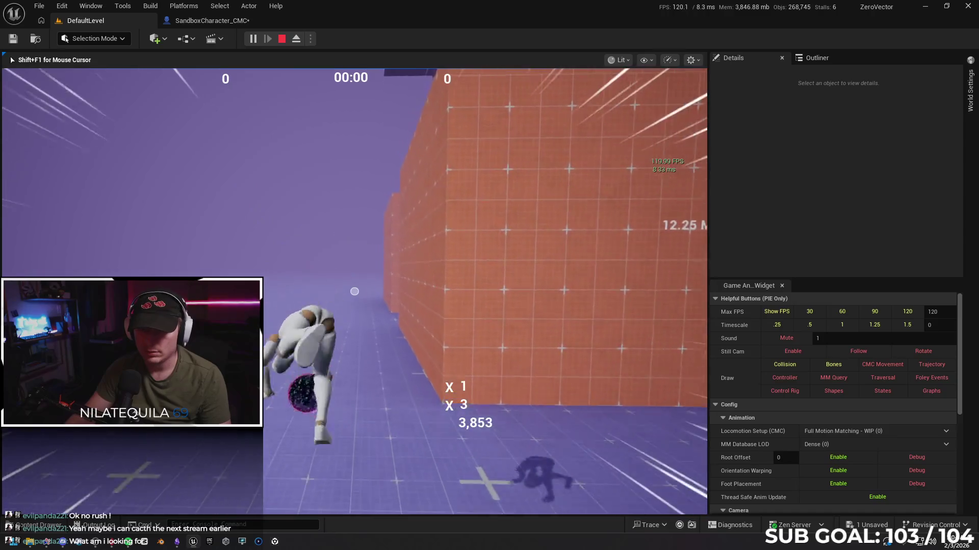
pyautogui.press('space')
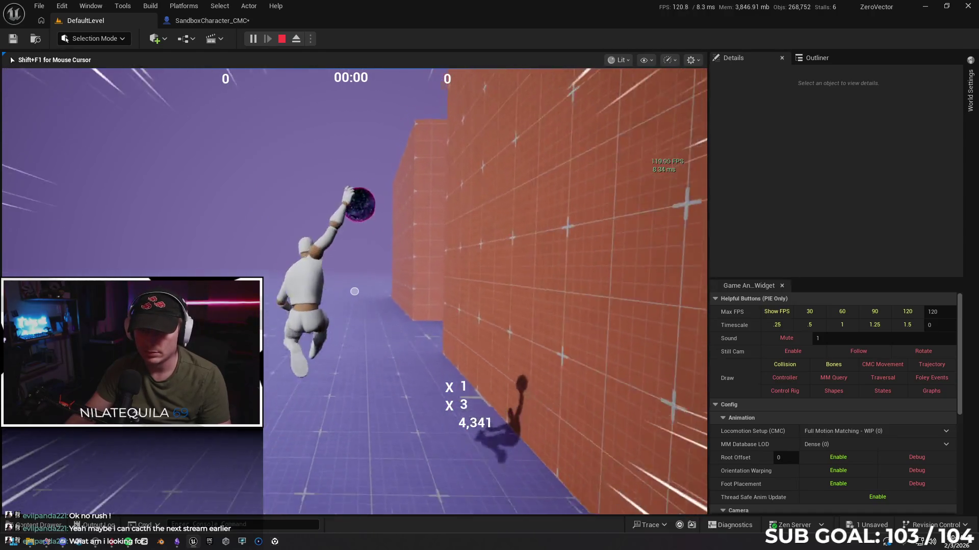
pyautogui.press('space')
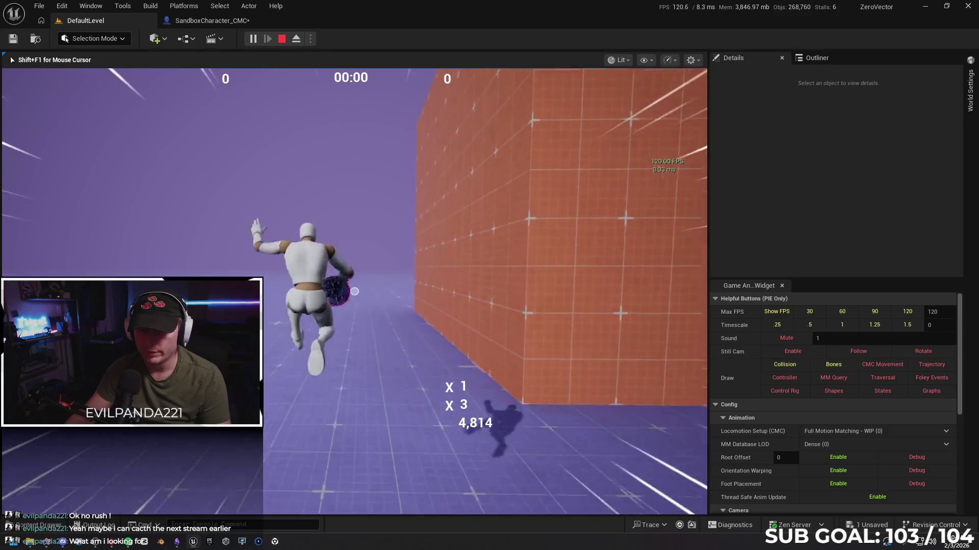
pyautogui.press('Escape')
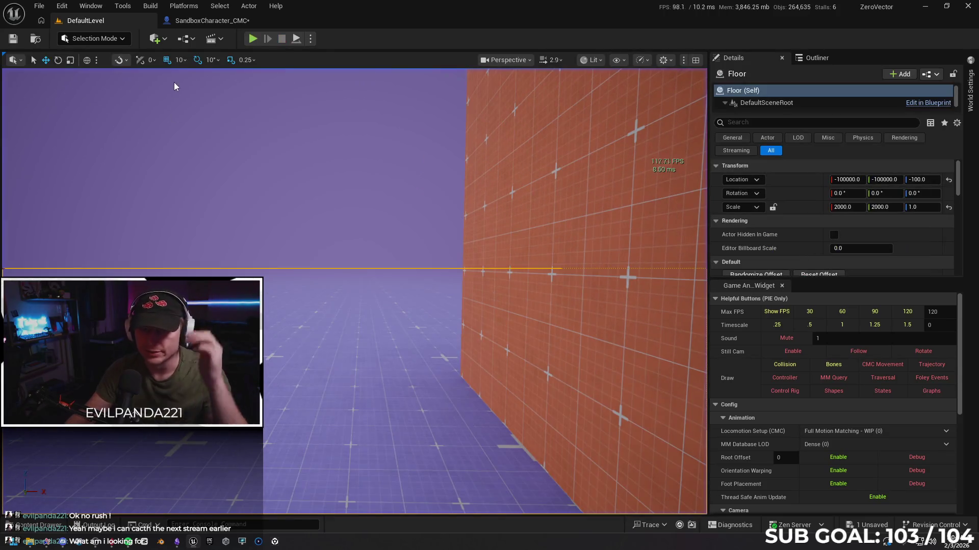
pyautogui.click(186, 21)
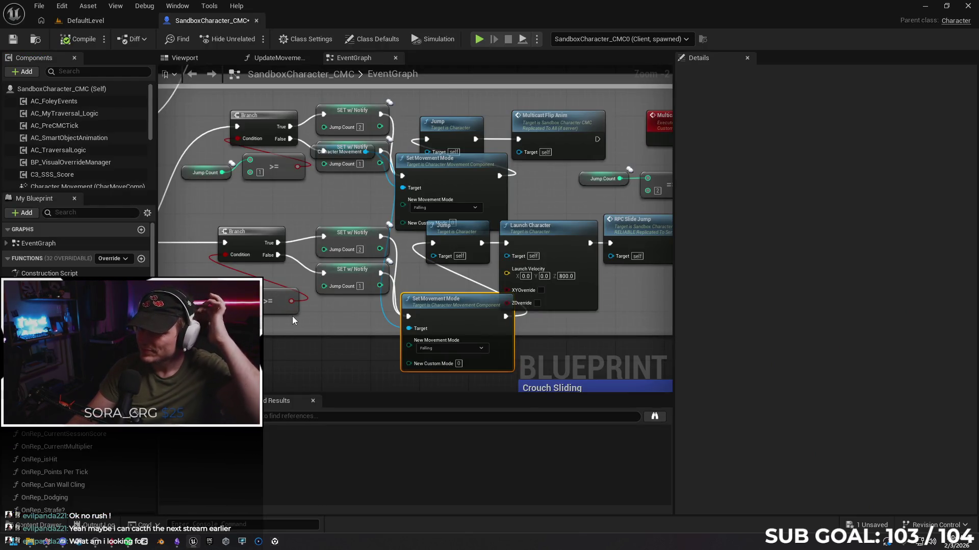
# Step: Undo the pasted Set Movement Mode node, its move and its wire links
pyautogui.moveTo(377, 353); pyautogui.dragTo(368, 351)
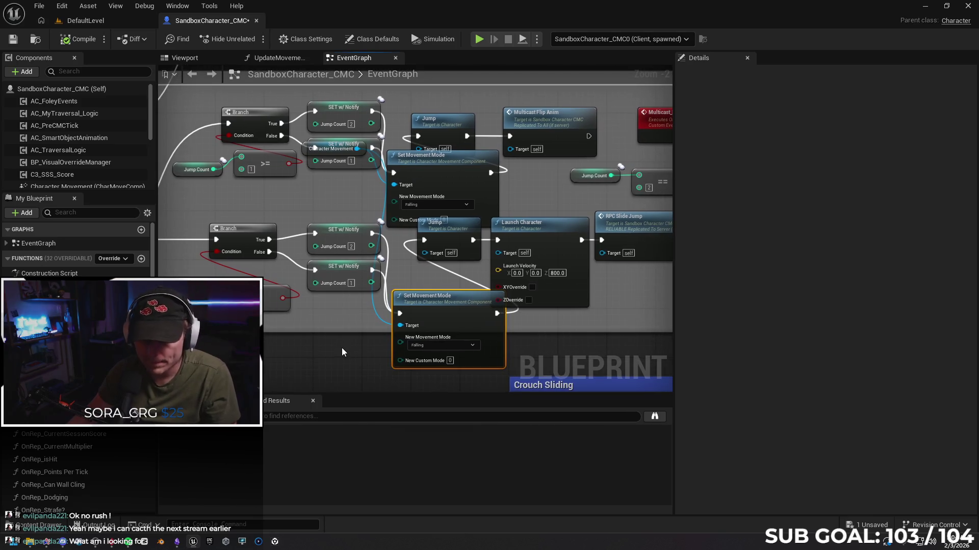
pyautogui.hotkey('ctrl', 'z')
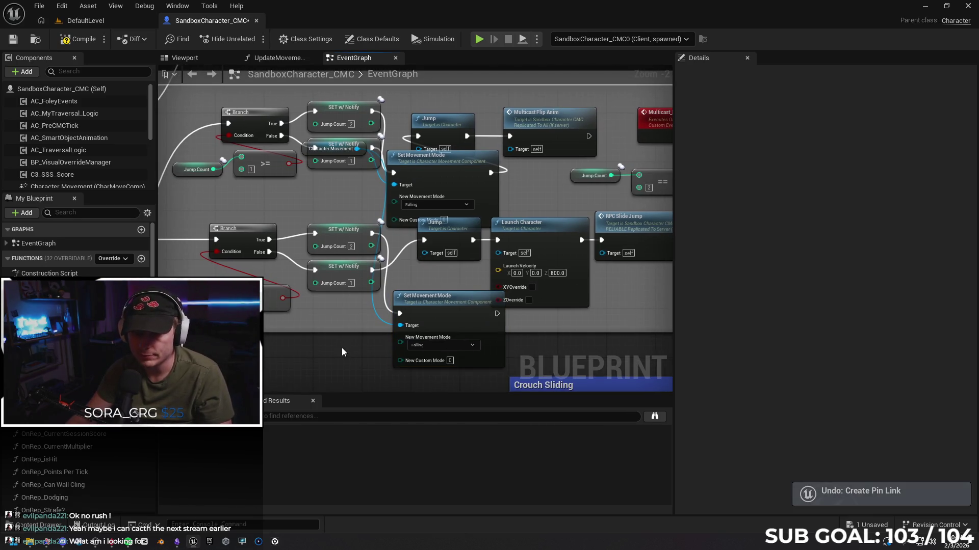
pyautogui.hotkey('ctrl', 'z')
pyautogui.hotkey('ctrl', 'z')
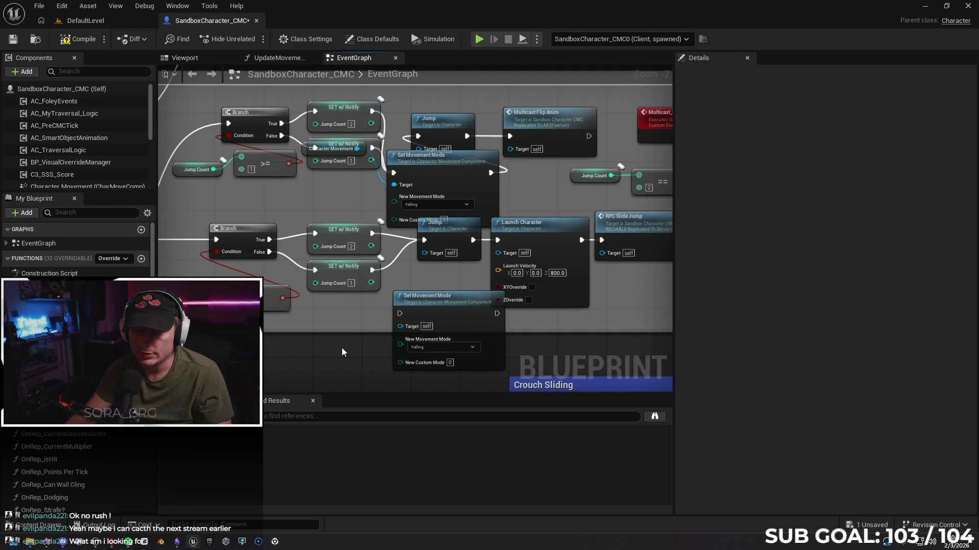
pyautogui.hotkey('ctrl', 'z')
pyautogui.hotkey('ctrl', 'z')
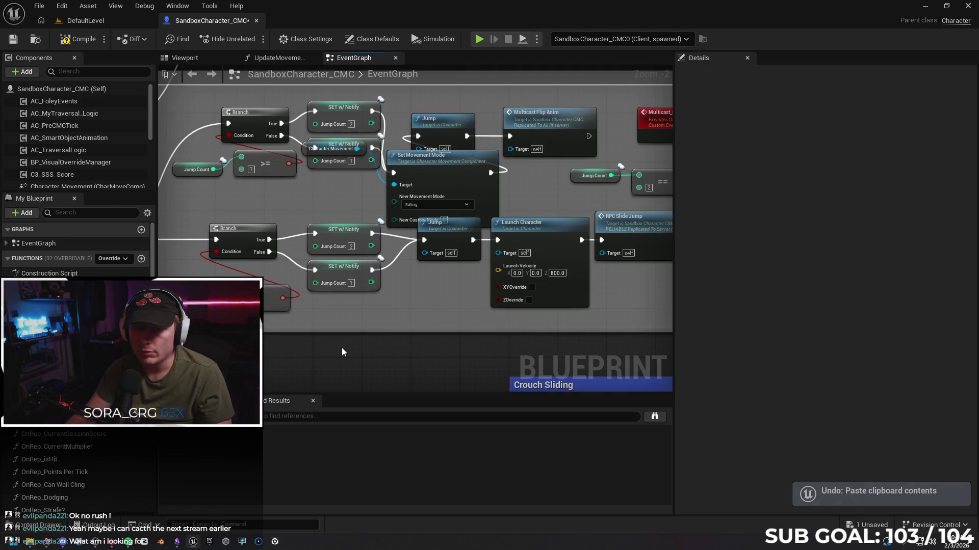
pyautogui.hotkey('ctrl', 'z')
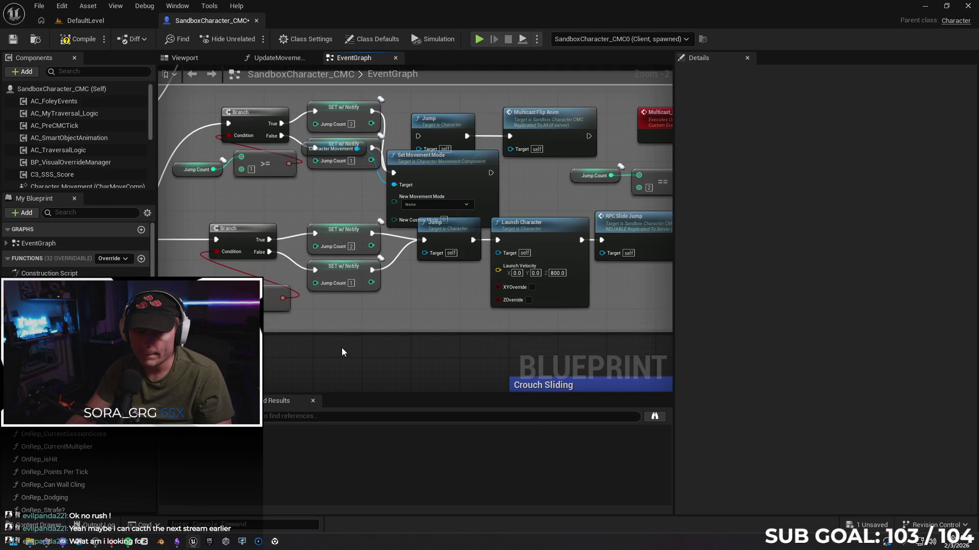
pyautogui.hotkey('ctrl', 'z')
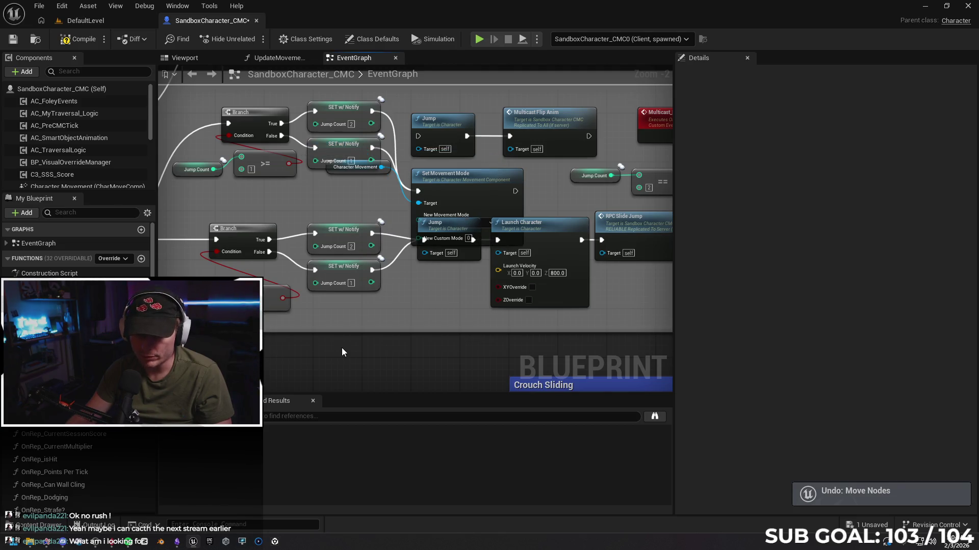
pyautogui.hotkey('ctrl', 'z')
pyautogui.hotkey('ctrl', 'z')
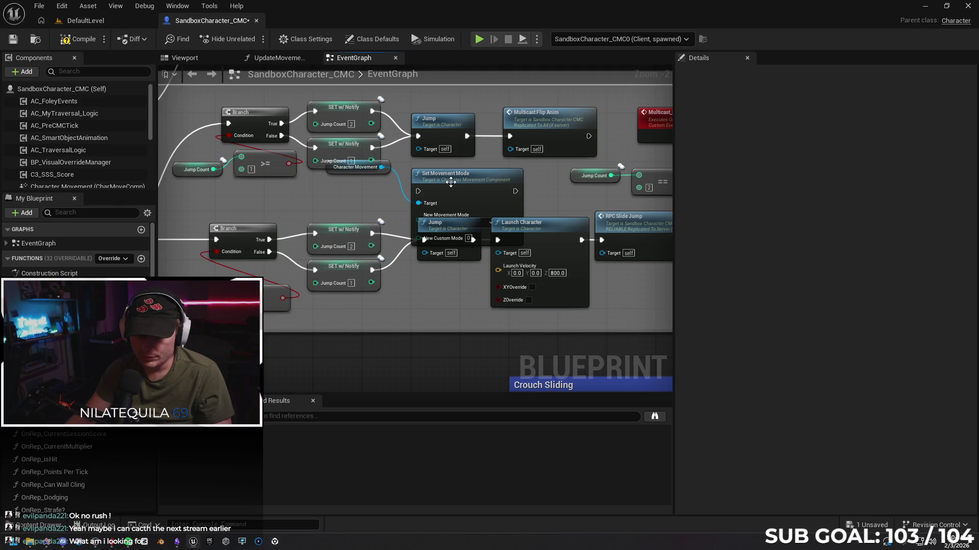
# Step: Delete the leftover Set Movement Mode node and select the stray Character Movement node
pyautogui.moveTo(460, 306)
pyautogui.mouseDown()
pyautogui.moveTo(369, 302)
pyautogui.moveTo(378, 300)
pyautogui.mouseUp()
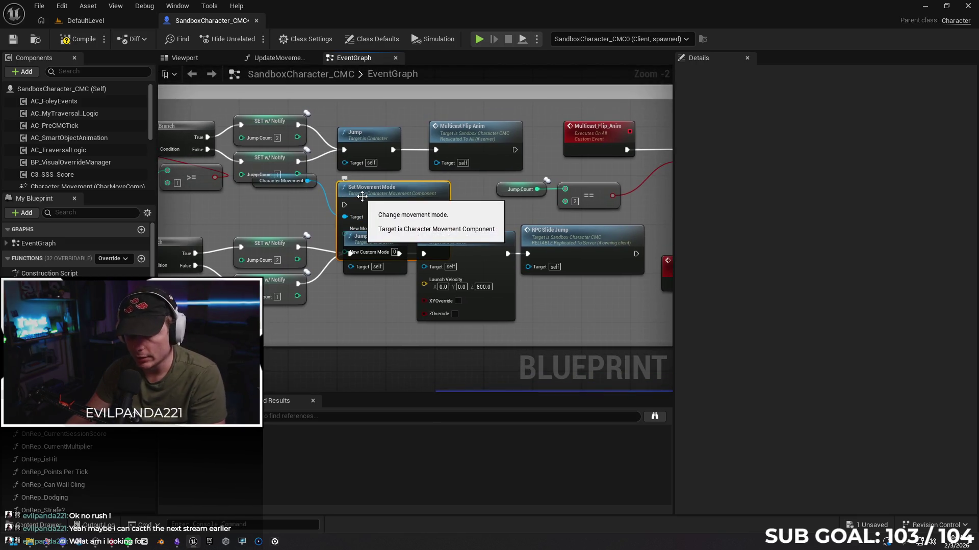
pyautogui.press('Delete')
pyautogui.click(316, 185)
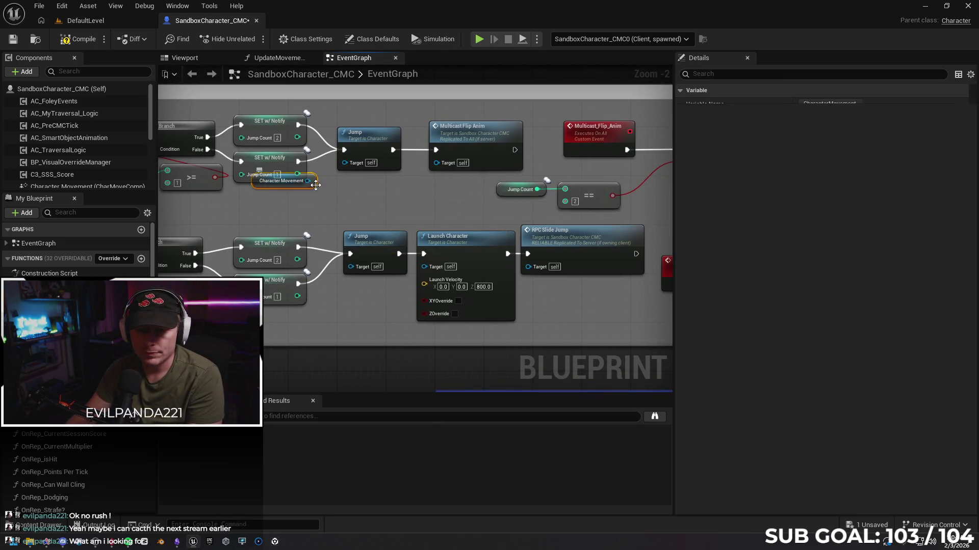
# Step: Delete the leftover Character Movement node and review the Is Wall Clinging and Is Sliding branches
pyautogui.press('Delete')
pyautogui.moveTo(307, 197); pyautogui.dragTo(399, 182)
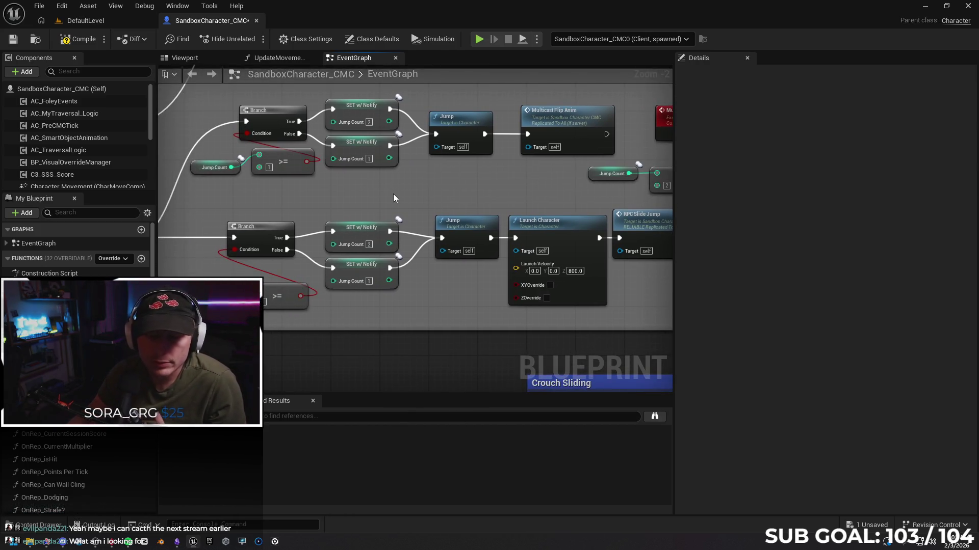
pyautogui.moveTo(234, 209)
pyautogui.mouseDown()
pyautogui.moveTo(327, 251)
pyautogui.moveTo(332, 271)
pyautogui.mouseUp()
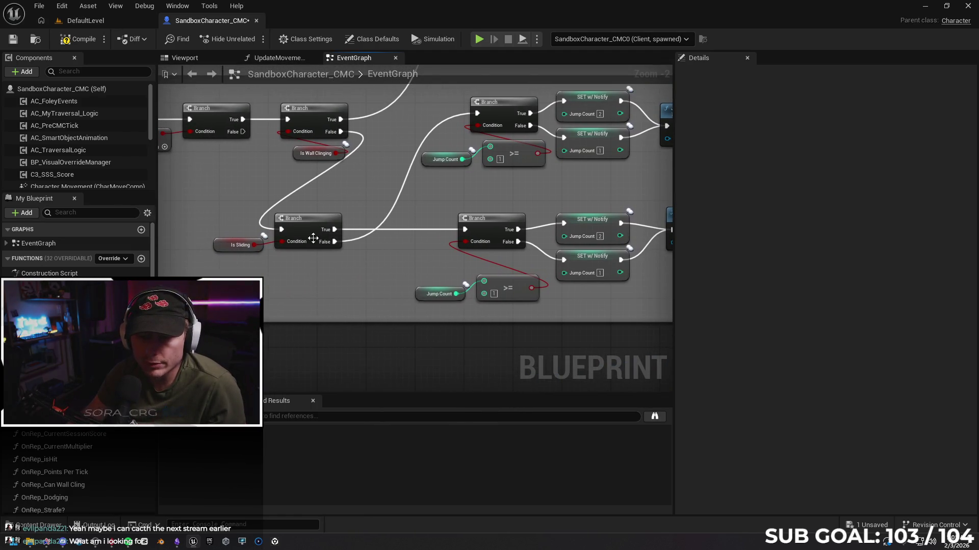
pyautogui.moveTo(313, 238); pyautogui.dragTo(233, 254)
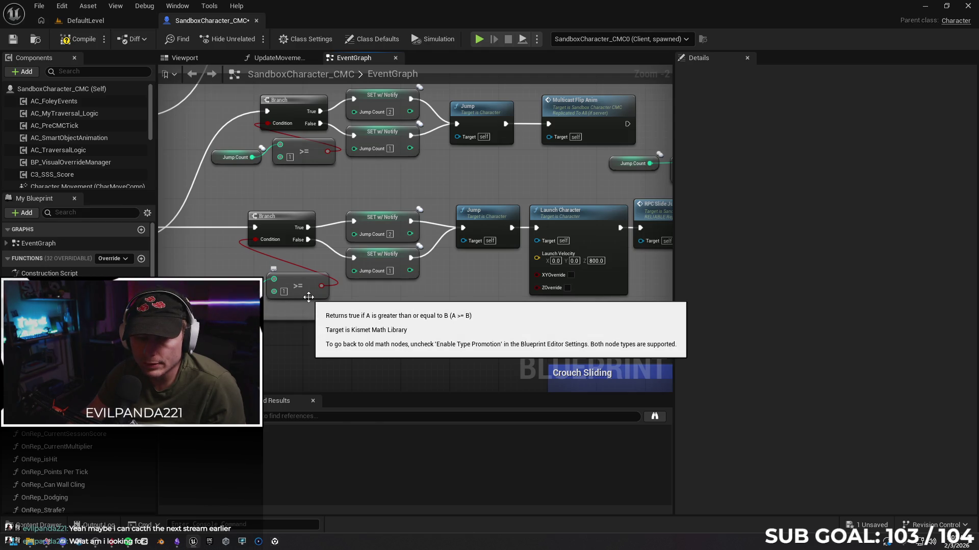
pyautogui.moveTo(308, 297)
pyautogui.mouseDown()
pyautogui.moveTo(463, 300)
pyautogui.moveTo(288, 310)
pyautogui.mouseUp()
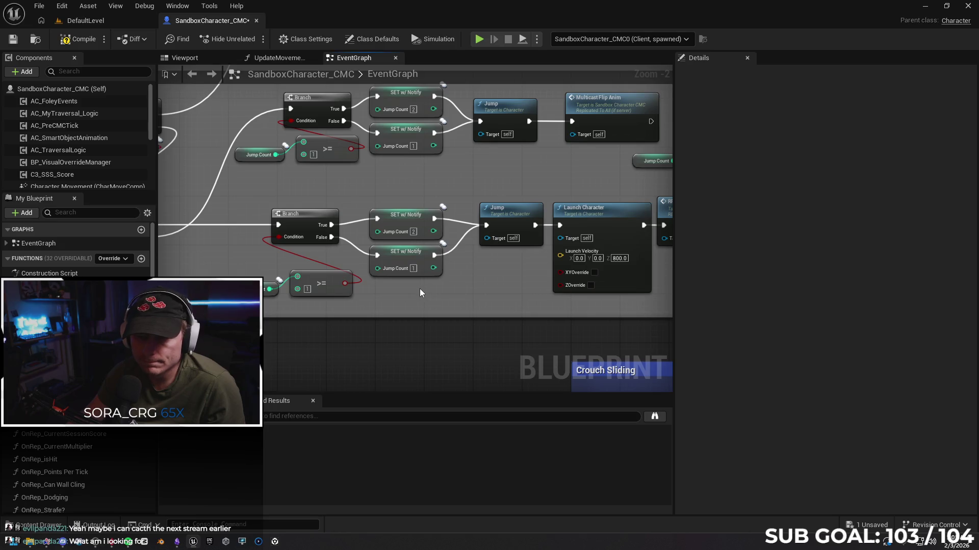
pyautogui.moveTo(420, 289); pyautogui.dragTo(499, 274)
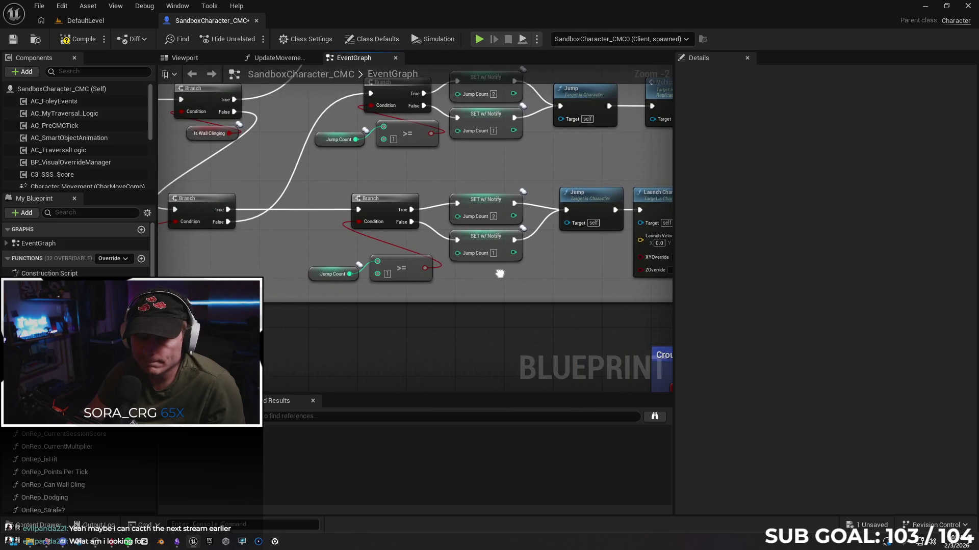
pyautogui.click(317, 275)
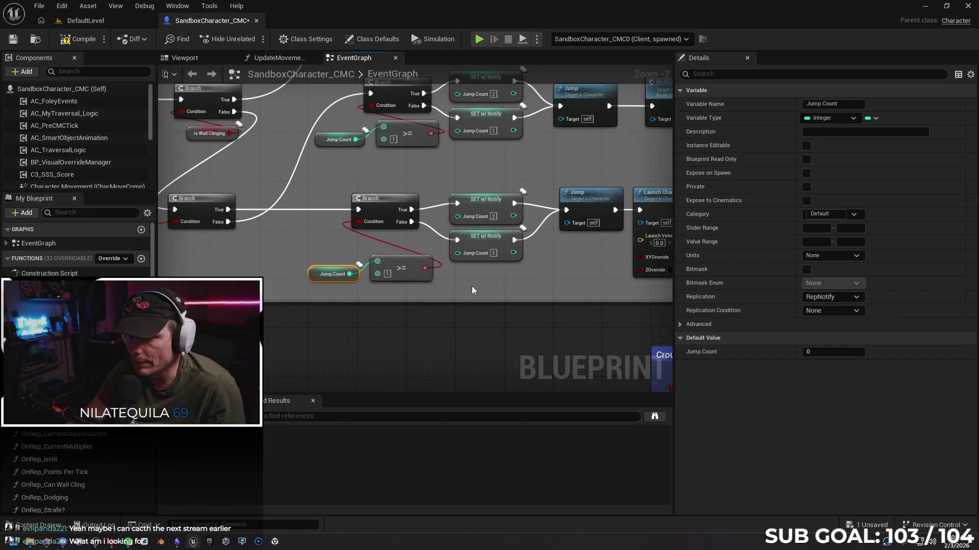
# Step: Nudge the Is Wall Clinging node up-left and bring the Jump nodes back into view
pyautogui.moveTo(478, 282)
pyautogui.mouseDown()
pyautogui.moveTo(552, 287)
pyautogui.moveTo(415, 300)
pyautogui.moveTo(459, 339)
pyautogui.moveTo(398, 239)
pyautogui.moveTo(298, 251)
pyautogui.mouseUp()
pyautogui.moveTo(408, 250)
pyautogui.mouseDown()
pyautogui.moveTo(415, 277)
pyautogui.moveTo(443, 281)
pyautogui.moveTo(647, 231)
pyautogui.moveTo(447, 255)
pyautogui.moveTo(479, 250)
pyautogui.moveTo(469, 231)
pyautogui.moveTo(497, 228)
pyautogui.mouseUp()
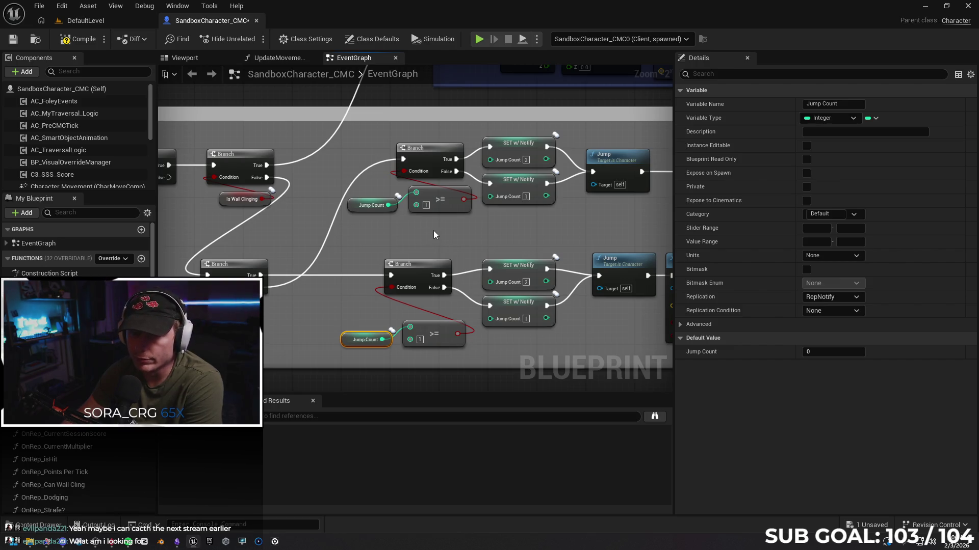
pyautogui.moveTo(434, 235); pyautogui.dragTo(497, 229)
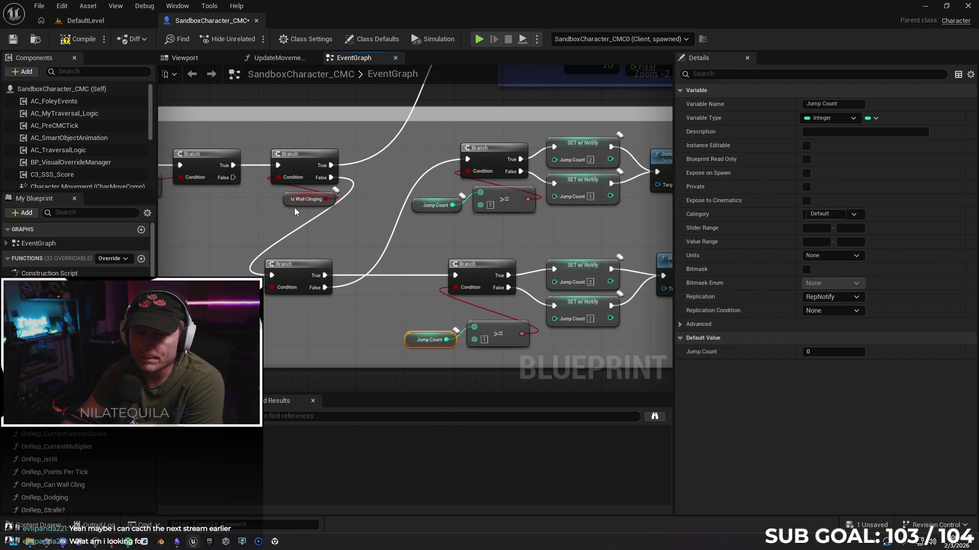
pyautogui.moveTo(286, 203); pyautogui.dragTo(279, 200)
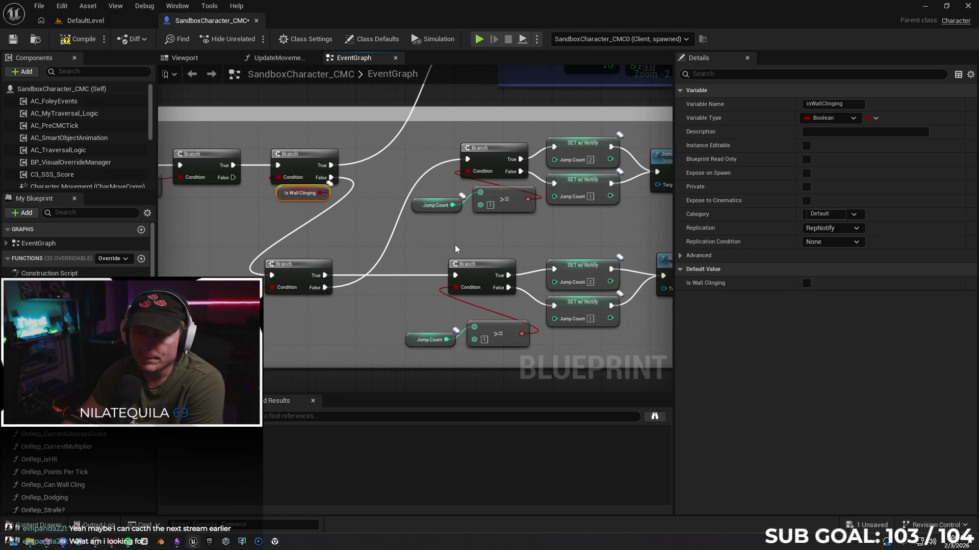
pyautogui.click(484, 237)
pyautogui.moveTo(476, 237)
pyautogui.mouseDown()
pyautogui.moveTo(594, 237)
pyautogui.moveTo(413, 238)
pyautogui.mouseUp()
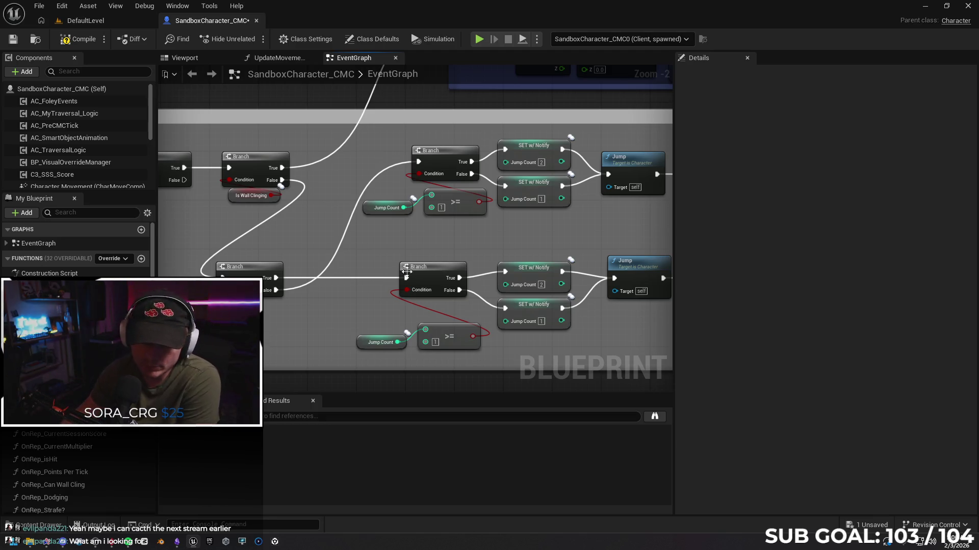
# Step: Save the SandboxCharacter_CMC blueprint, then inspect the reverted Jump and Launch Character chains
pyautogui.click(848, 525)
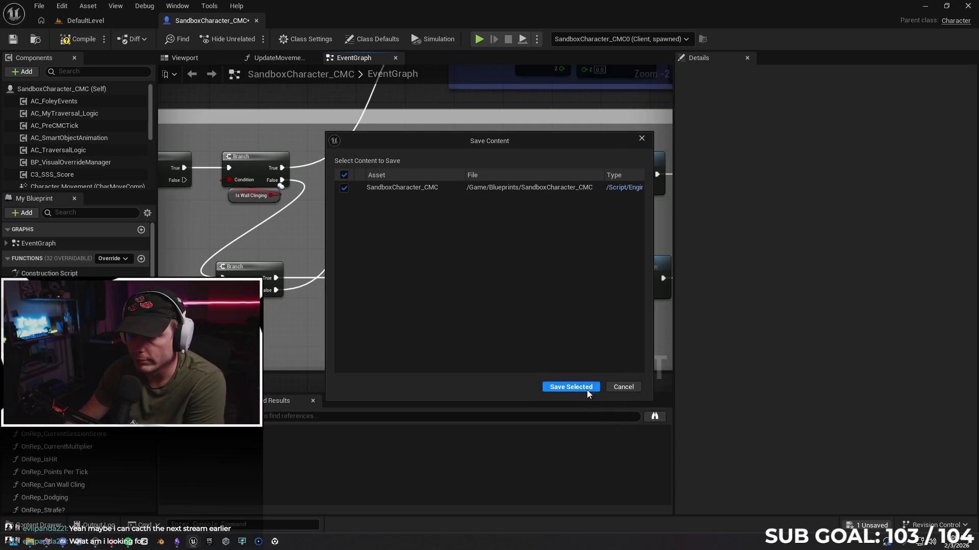
pyautogui.click(571, 390)
pyautogui.moveTo(347, 297)
pyautogui.mouseDown()
pyautogui.moveTo(357, 306)
pyautogui.moveTo(459, 294)
pyautogui.moveTo(438, 281)
pyautogui.mouseUp()
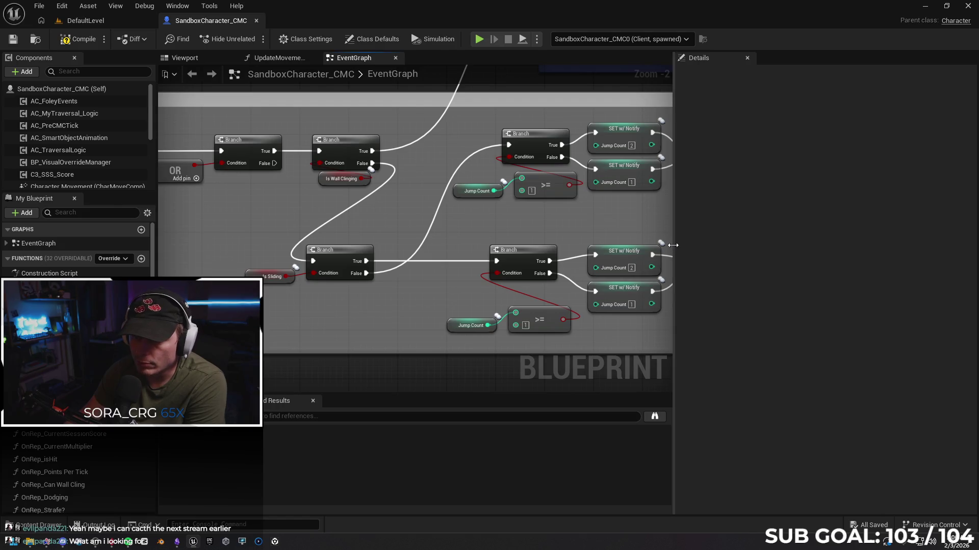
pyautogui.moveTo(672, 245)
pyautogui.mouseDown()
pyautogui.moveTo(795, 245)
pyautogui.moveTo(785, 245)
pyautogui.mouseUp()
pyautogui.moveTo(416, 305); pyautogui.dragTo(527, 301)
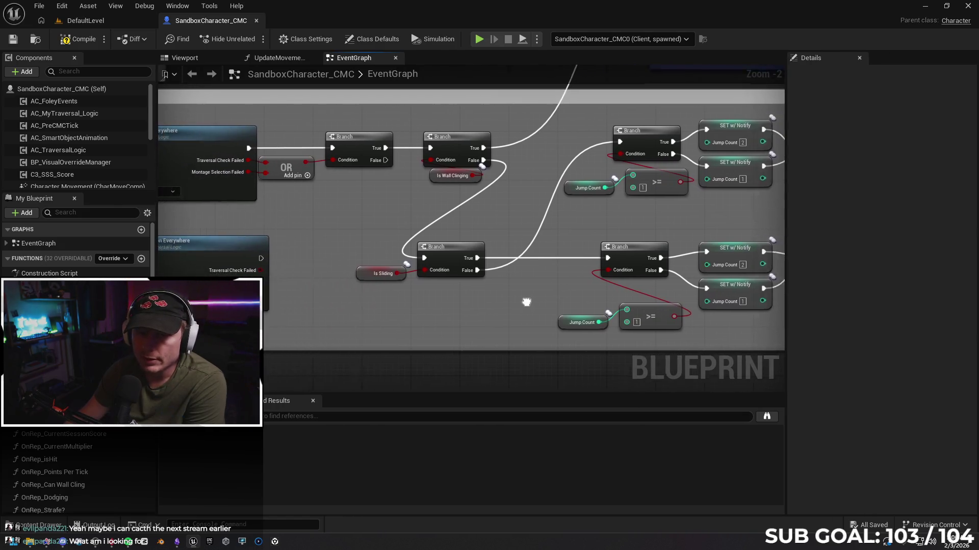
pyautogui.moveTo(586, 290); pyautogui.dragTo(382, 281)
pyautogui.moveTo(611, 250); pyautogui.dragTo(499, 238)
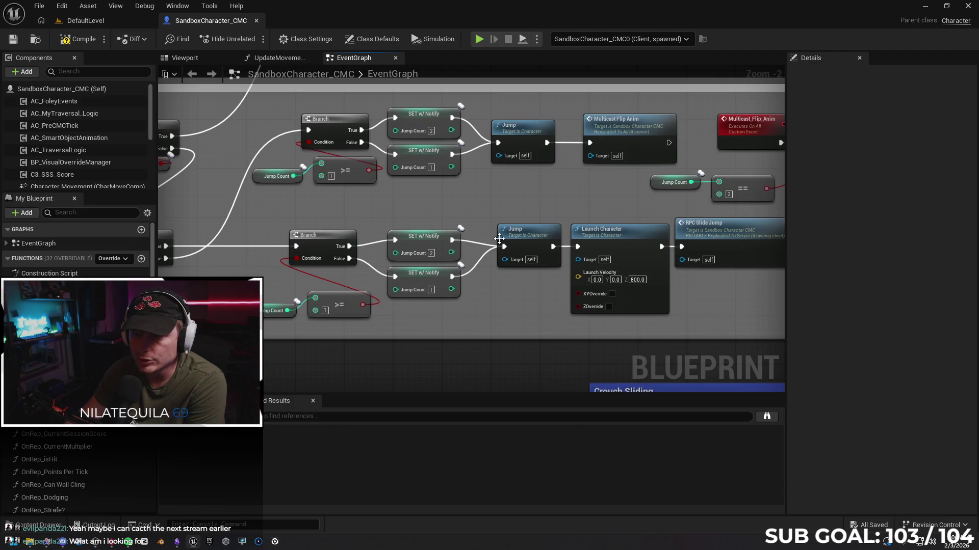
pyautogui.click(499, 238)
pyautogui.moveTo(524, 155); pyautogui.dragTo(461, 159)
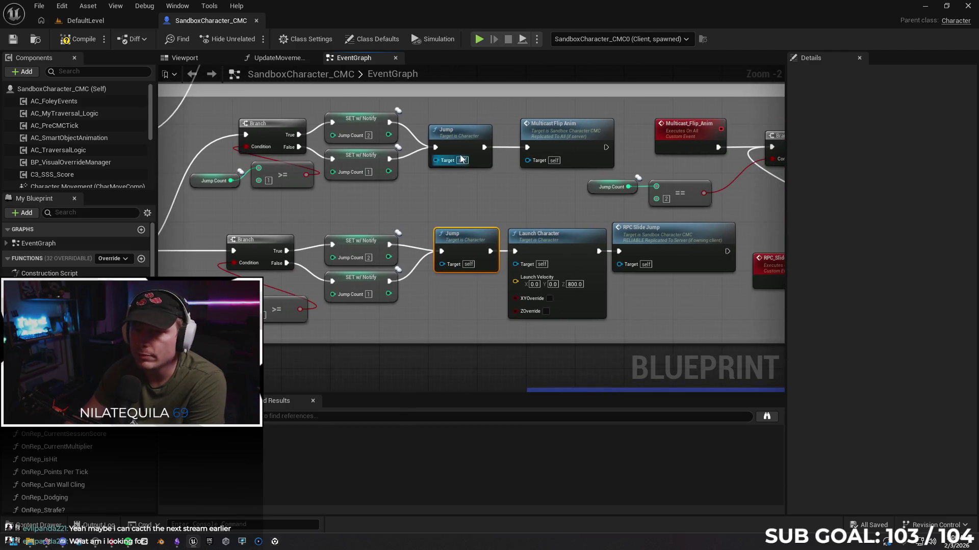
pyautogui.click(461, 159)
pyautogui.click(471, 195)
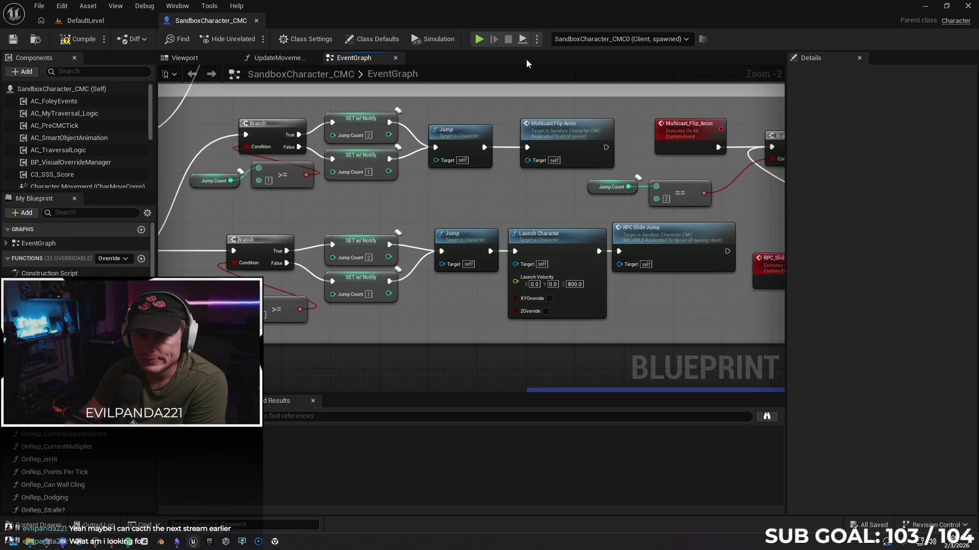
# Step: Set the play session's Net Mode, then return to the DefaultLevel tab
pyautogui.click(537, 39)
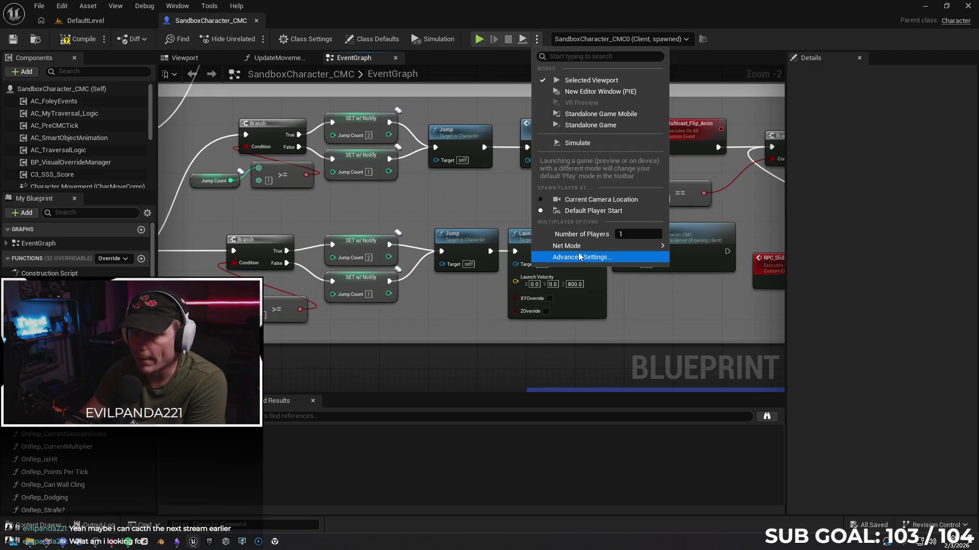
pyautogui.moveTo(571, 245)
pyautogui.click(698, 252)
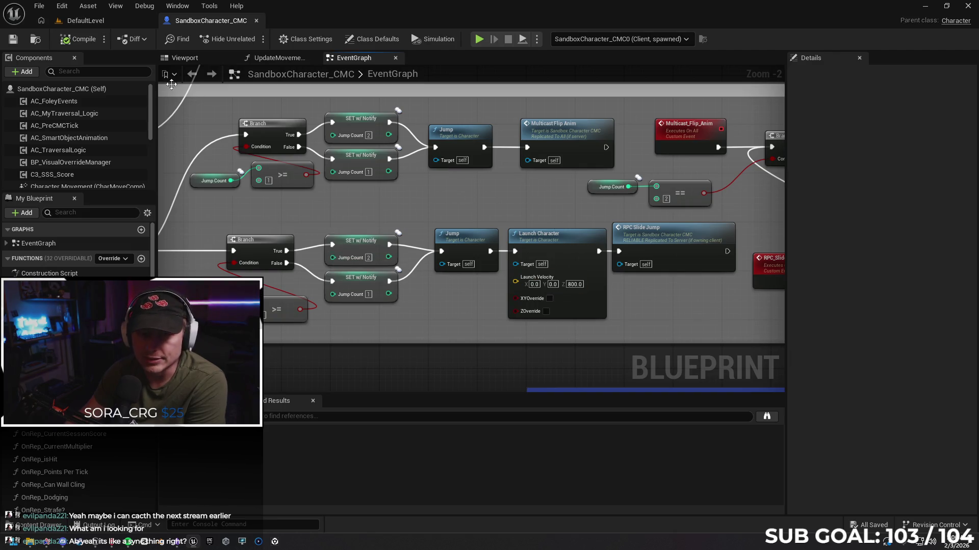
pyautogui.click(106, 20)
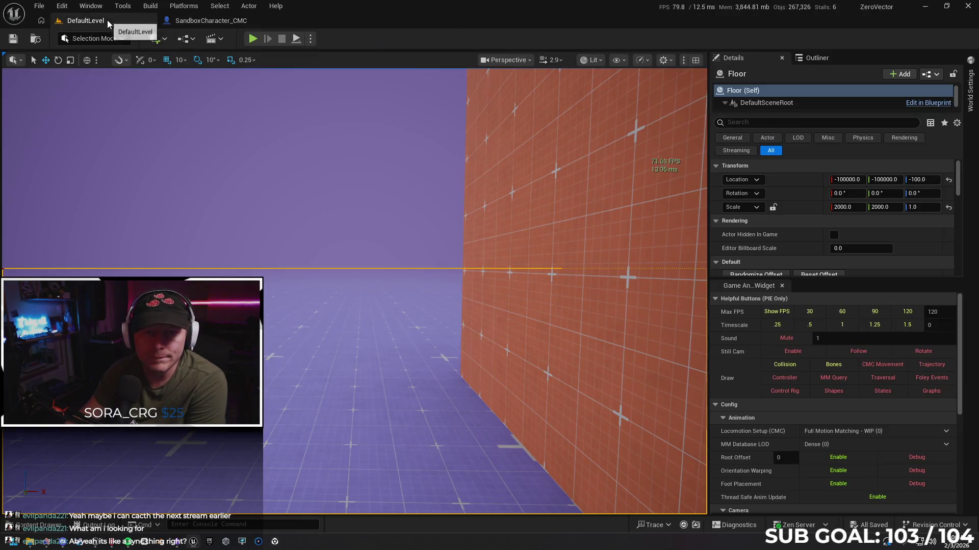
# Step: Search 'GameMode' in the Content Drawer and open the GameModeMap level
pyautogui.click(44, 10)
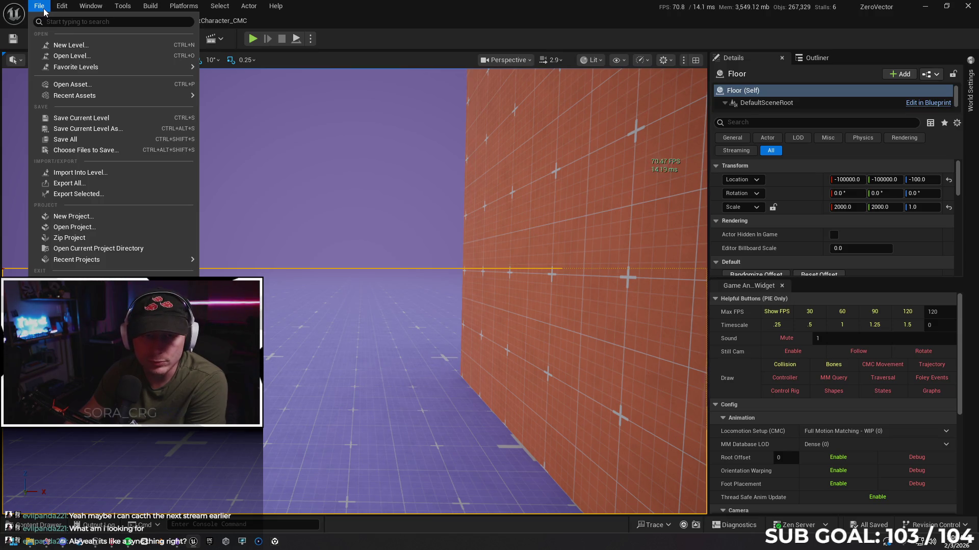
pyautogui.moveTo(115, 97)
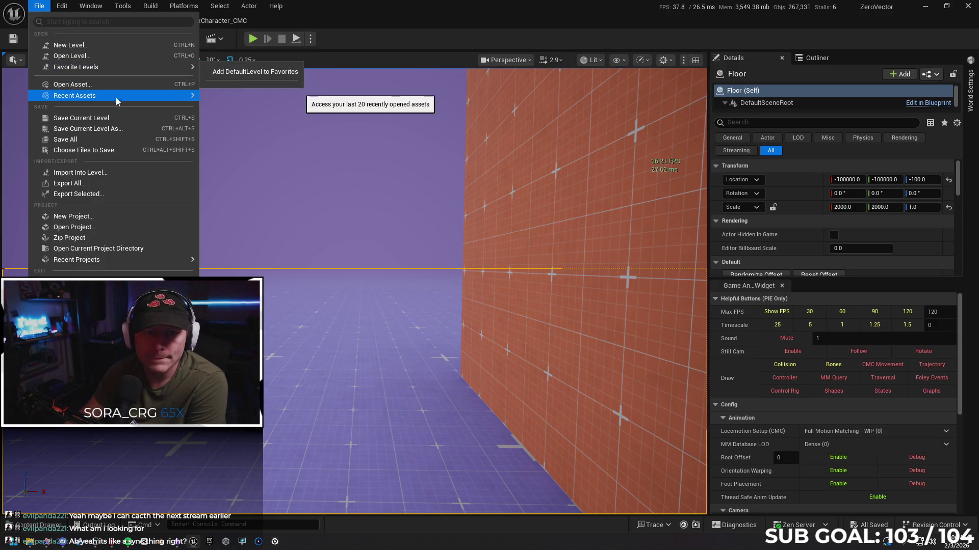
pyautogui.moveTo(113, 68)
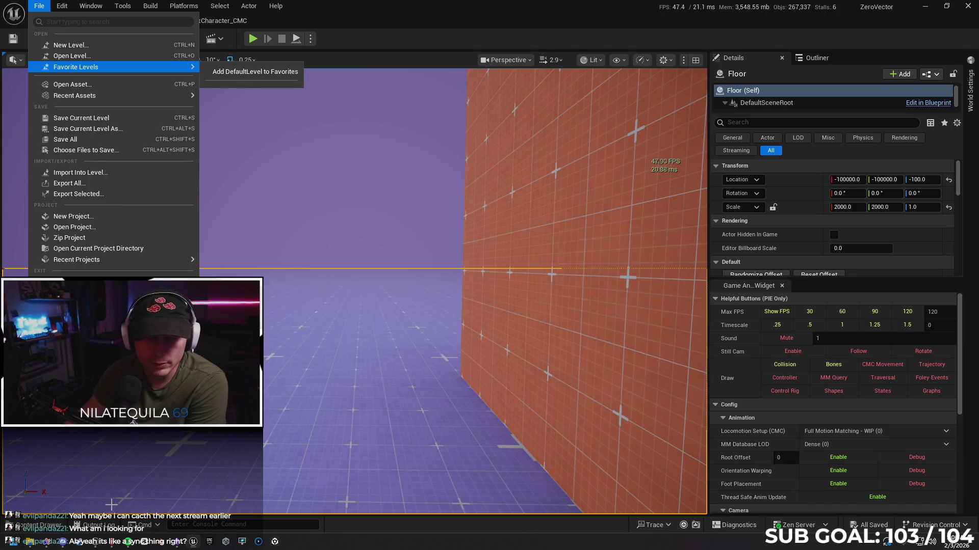
pyautogui.click(40, 525)
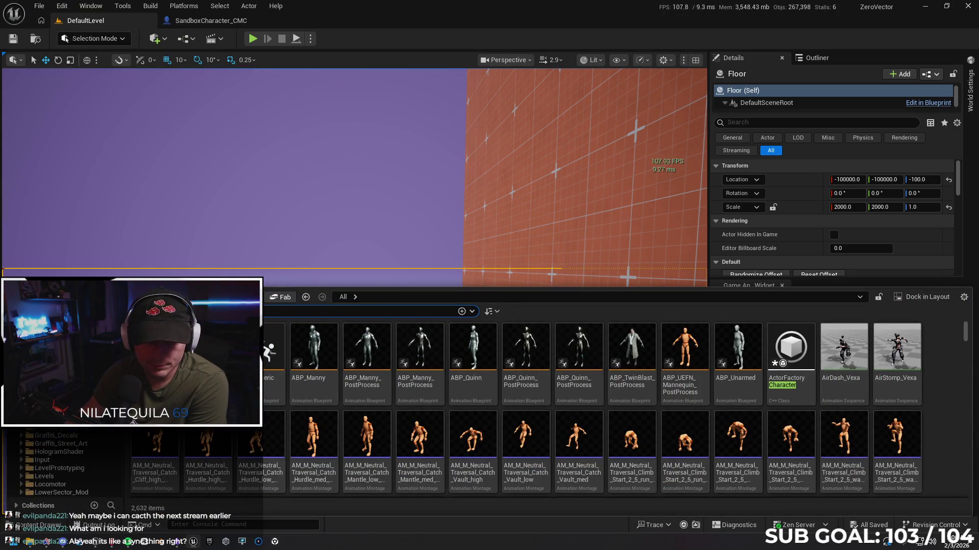
pyautogui.press('Escape')
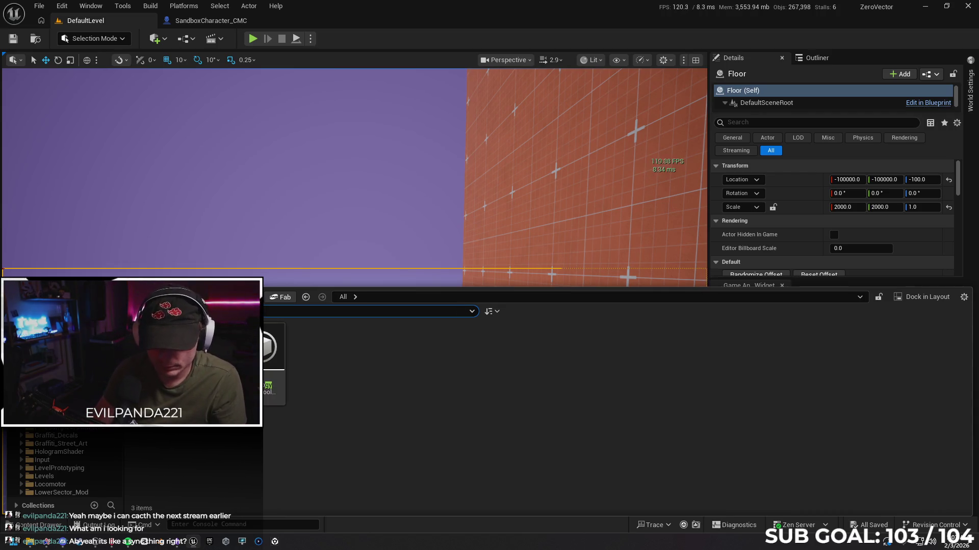
pyautogui.write('GameMode')
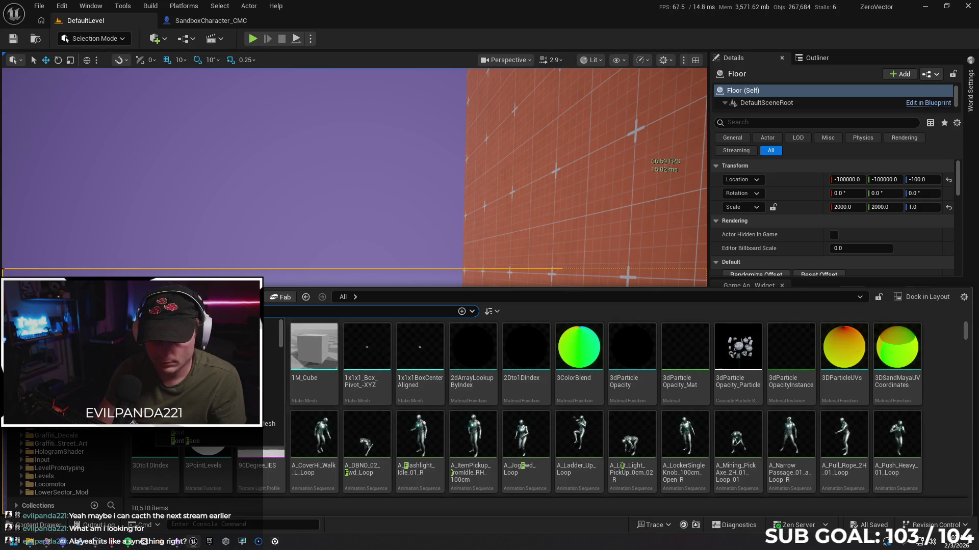
pyautogui.doubleClick(579, 351)
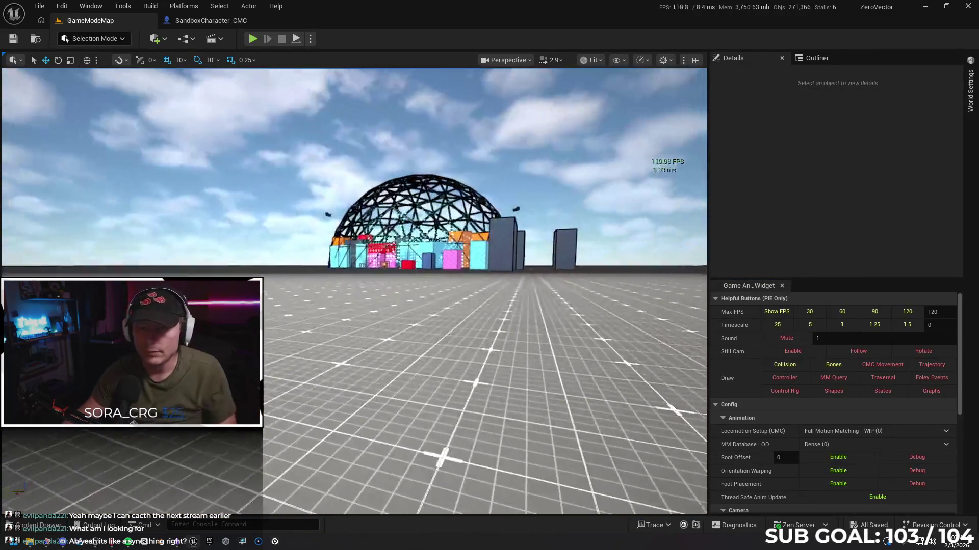
# Step: Play-test GameModeMap in fullscreen with Alt+P, stop it, then start a new play session
pyautogui.press('F11')
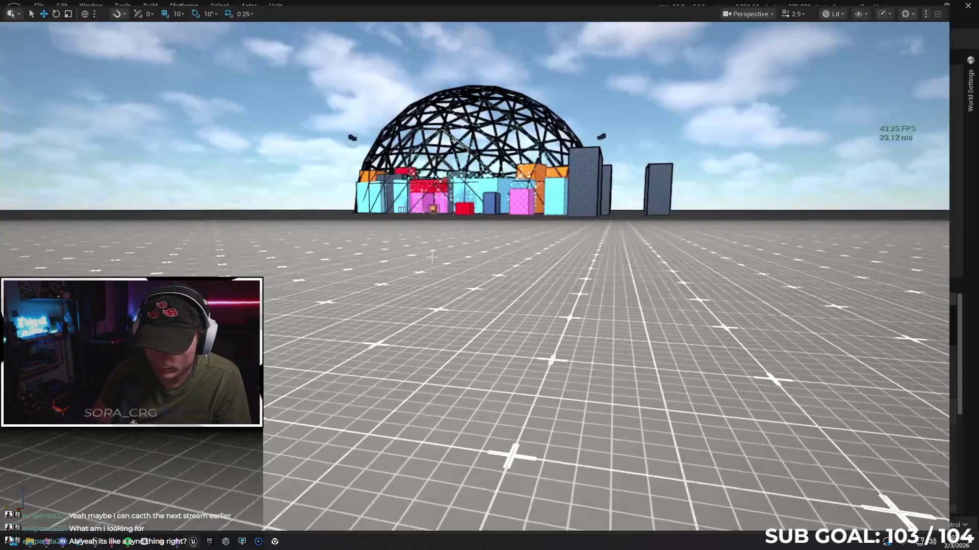
pyautogui.hotkey('alt', 'p')
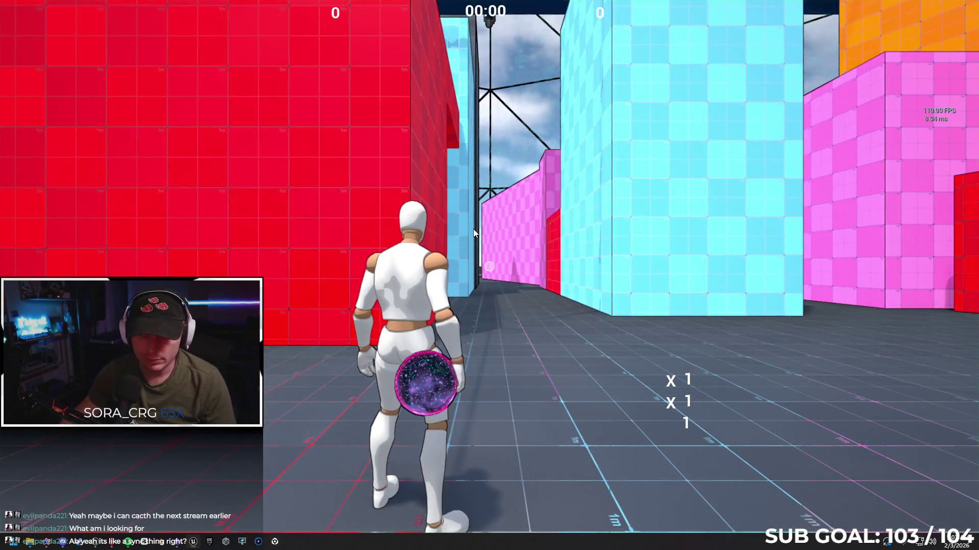
pyautogui.press('Escape')
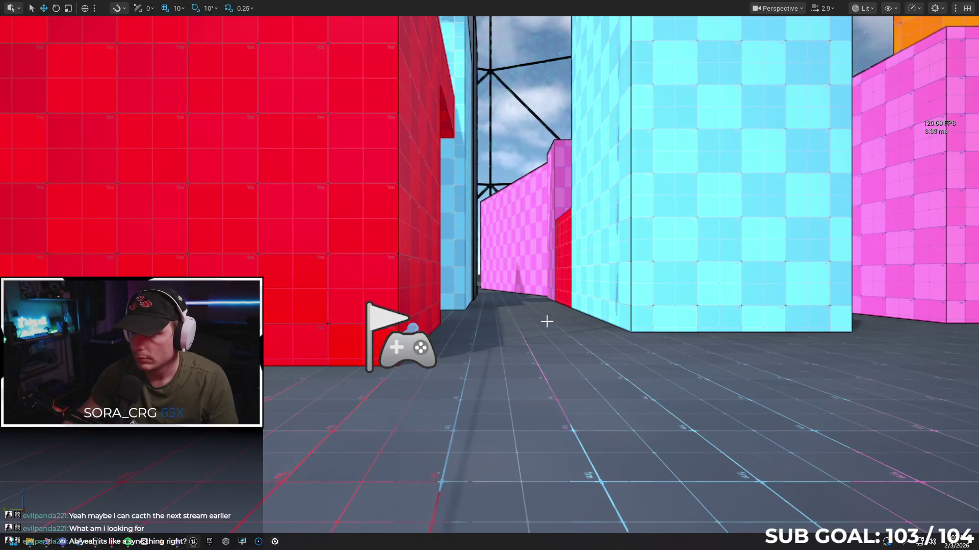
pyautogui.press('F11')
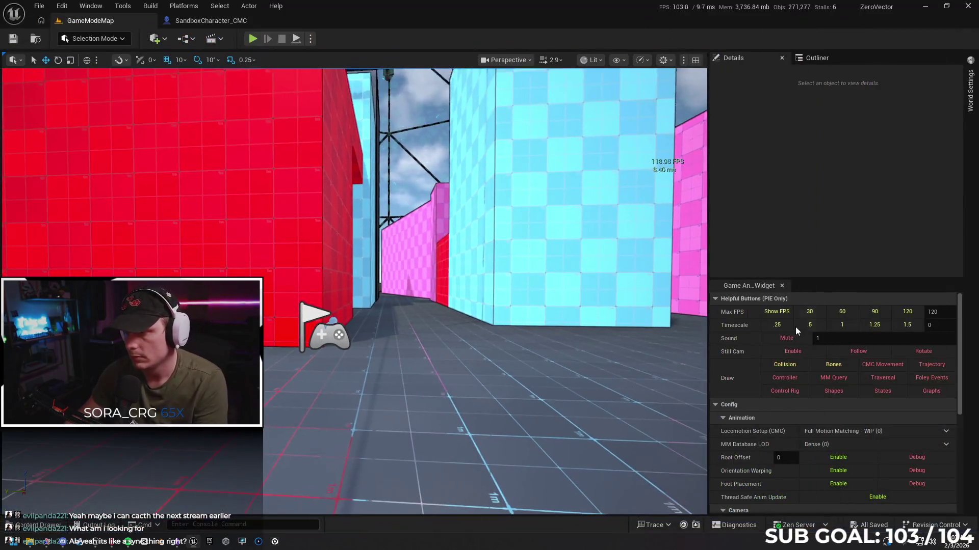
pyautogui.scroll(-2, 749, 389)
pyautogui.scroll(-3, 749, 389)
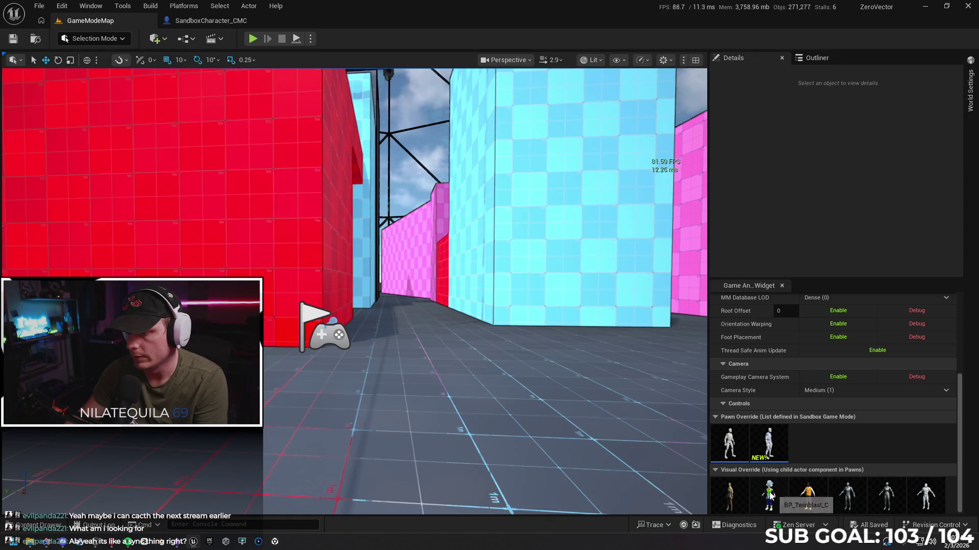
pyautogui.scroll(9, 793, 417)
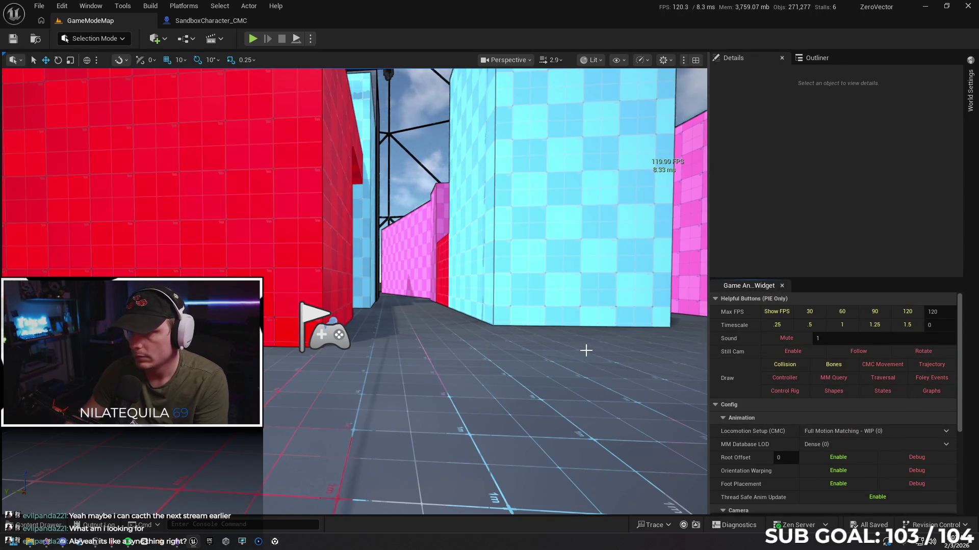
pyautogui.press('F11')
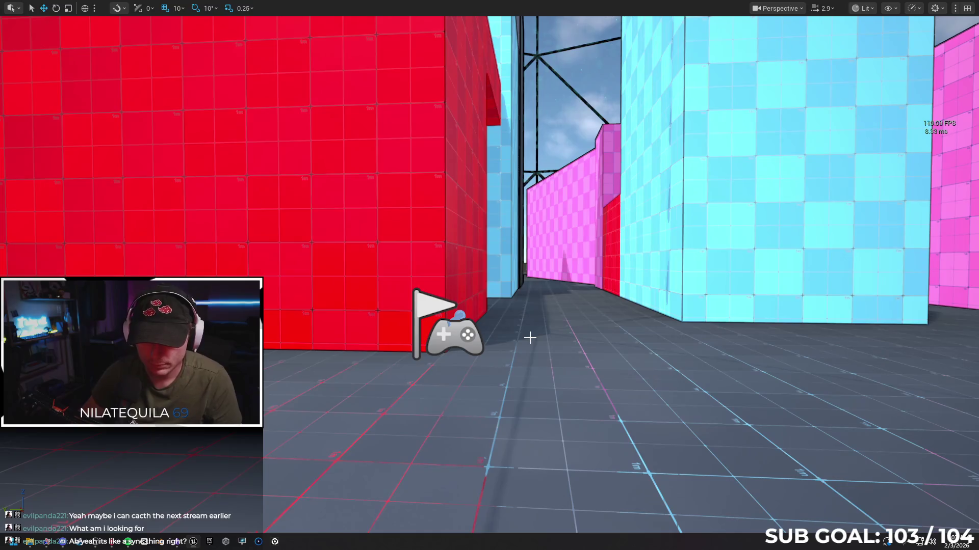
pyautogui.hotkey('alt', 'p')
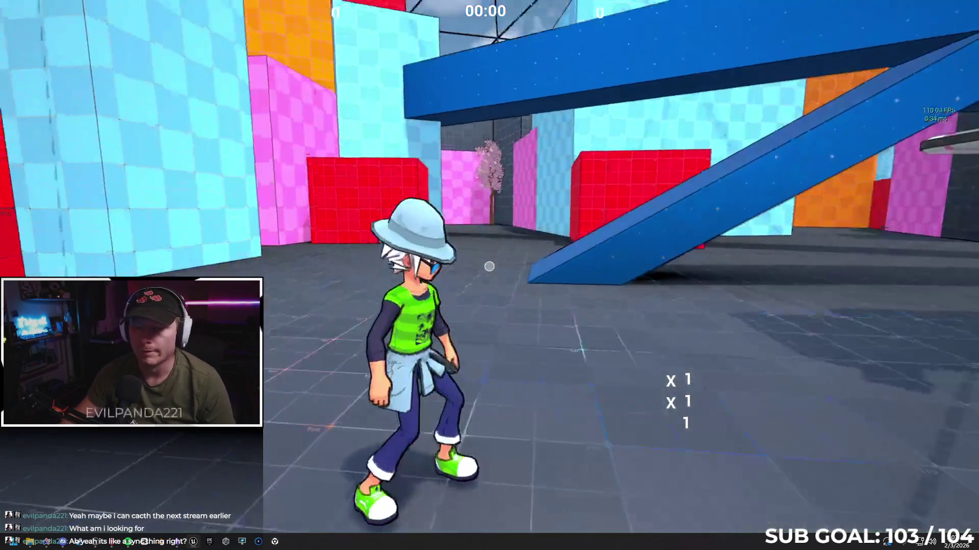
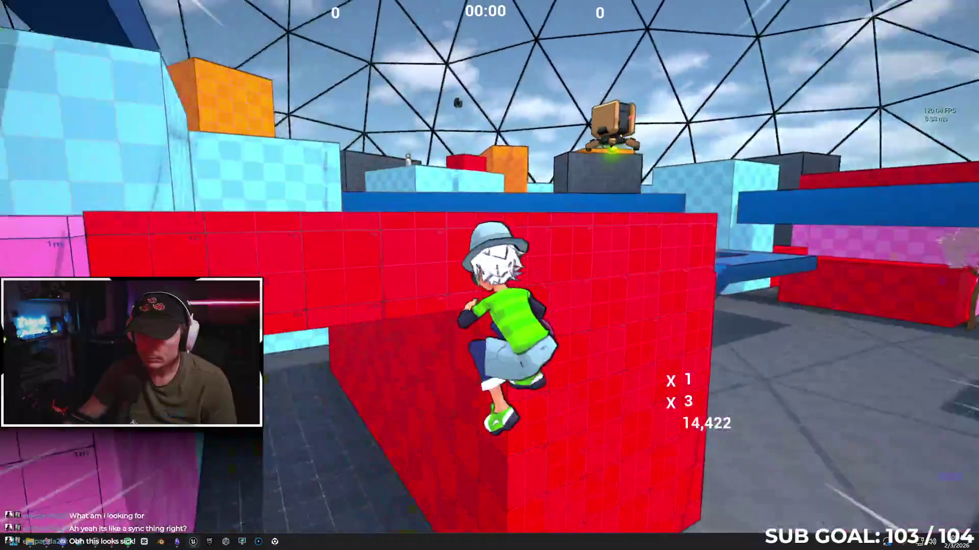
# Step: Run the character over the red ledge and across the red and pink platforms toward the cyan wall
pyautogui.press('w')
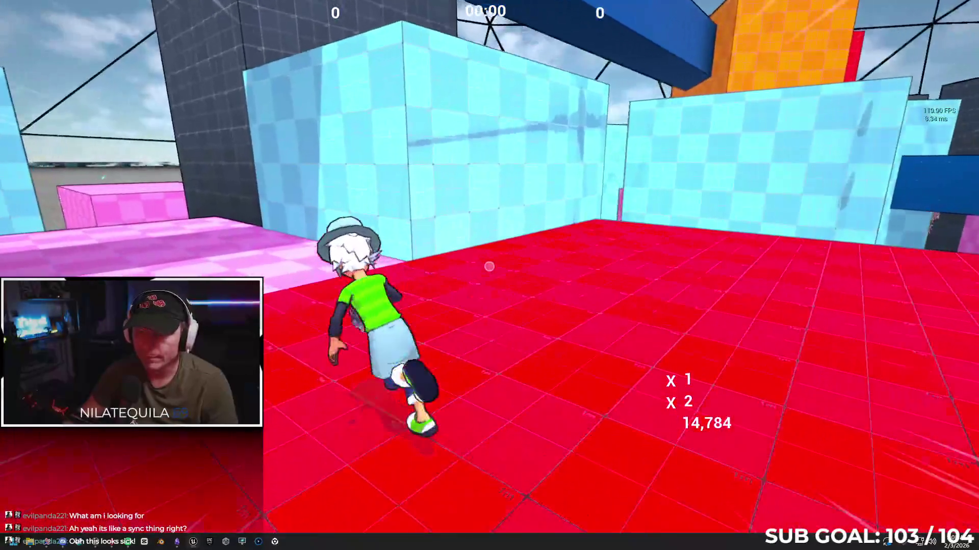
pyautogui.press('w')
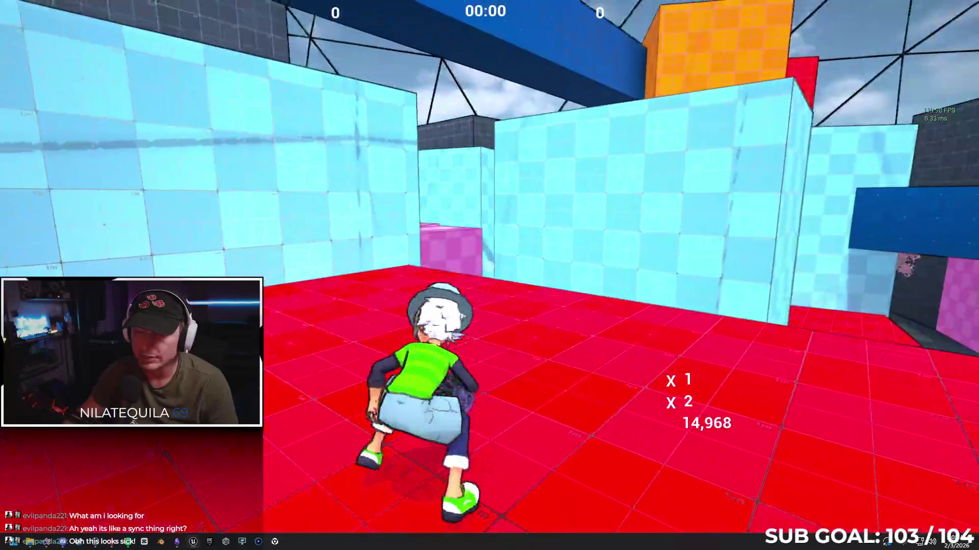
pyautogui.press('w')
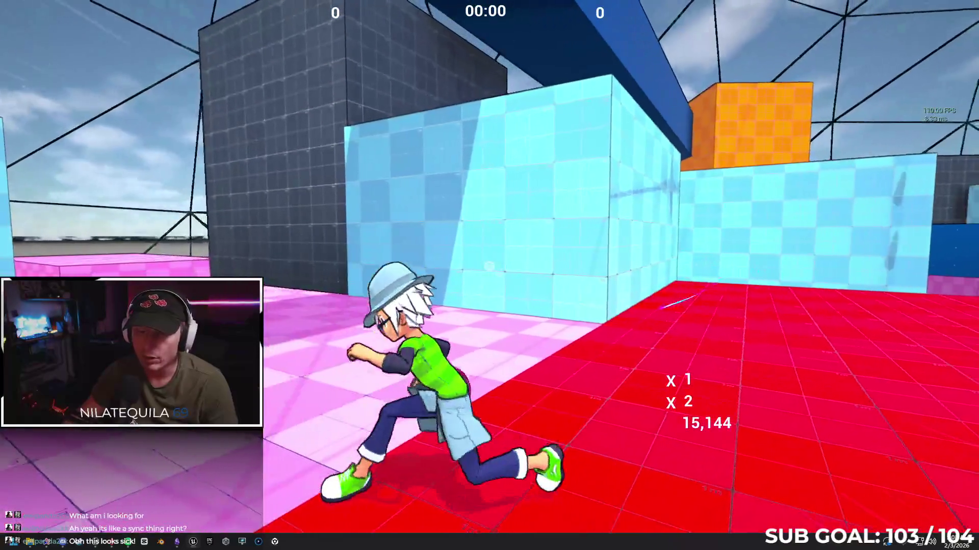
pyautogui.press('w')
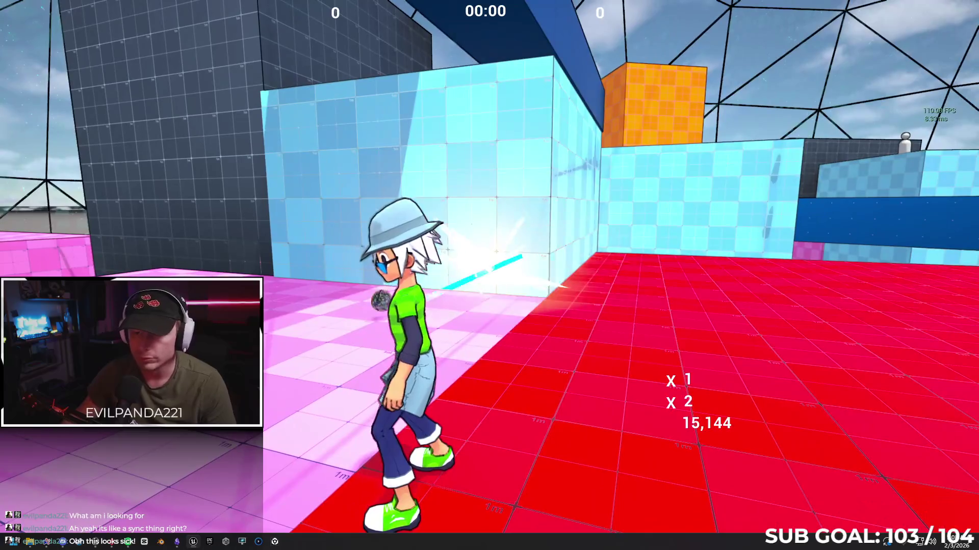
pyautogui.press('w')
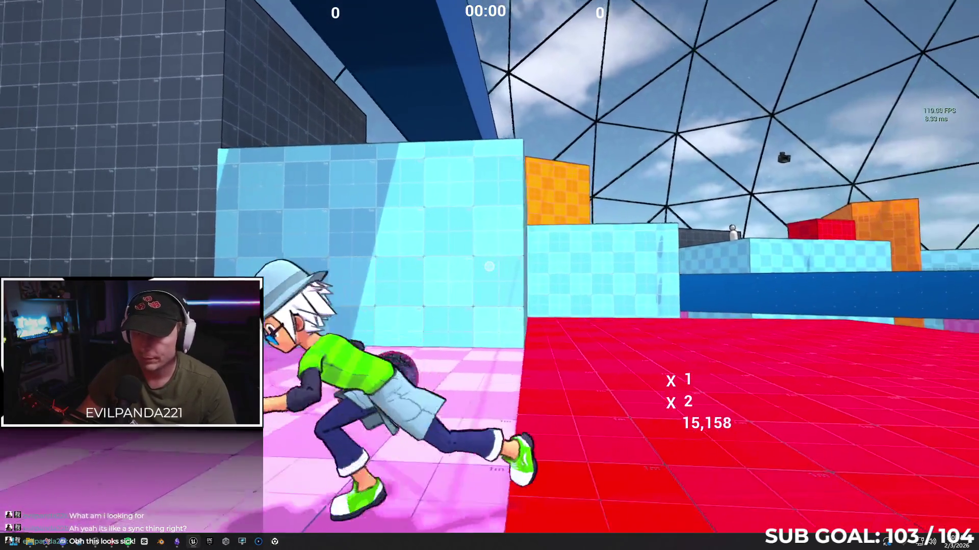
pyautogui.press('w')
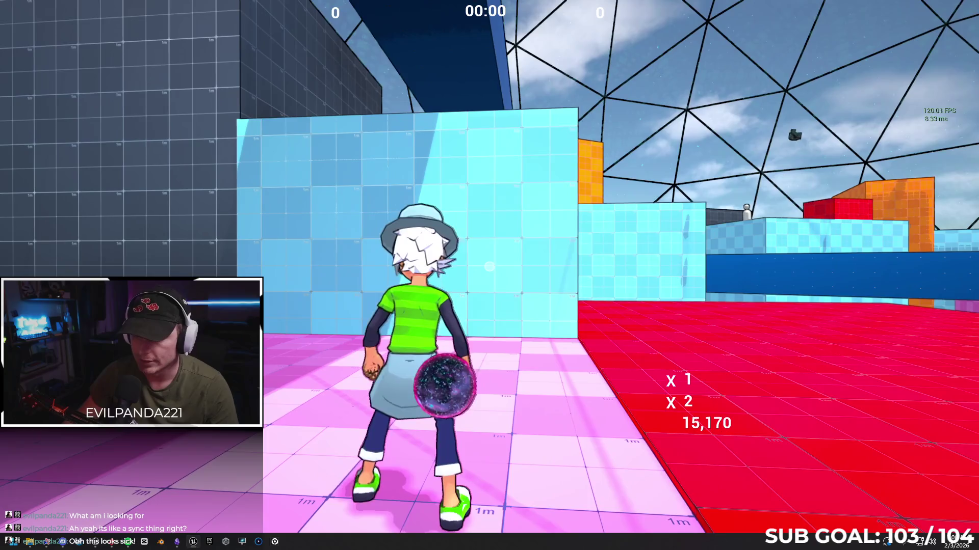
pyautogui.press('w')
pyautogui.press('w')
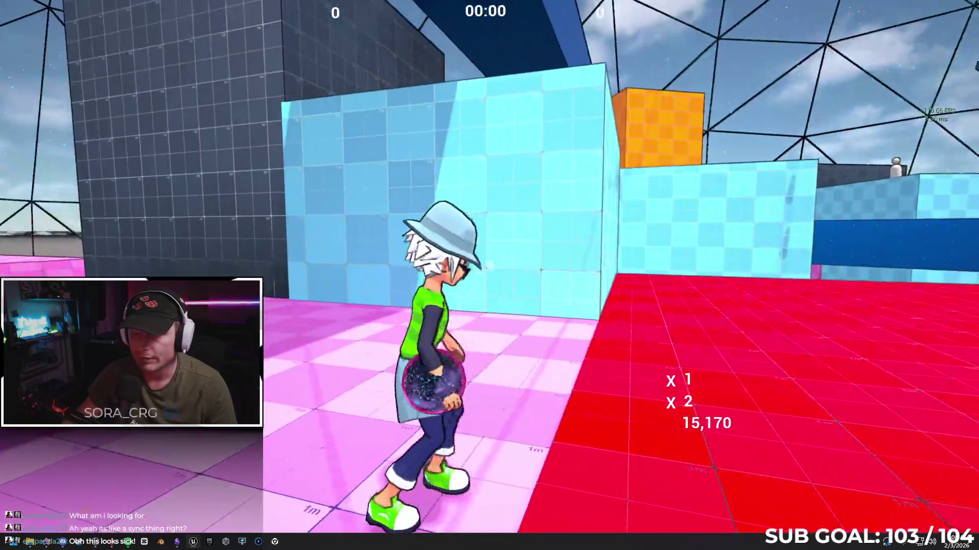
pyautogui.press('w')
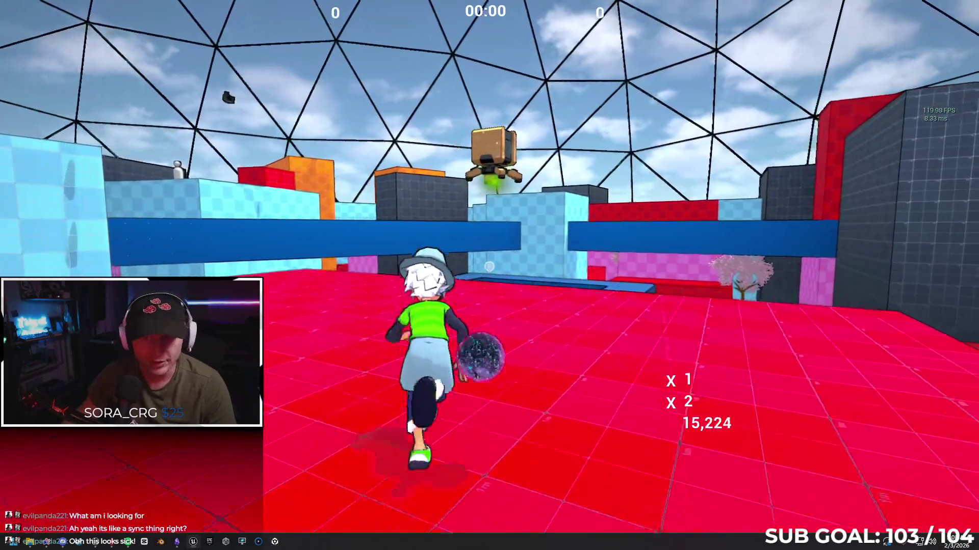
# Step: Vault the blue ledge past the robot, wall-run the red wall, and bank the combo
pyautogui.press('space')
pyautogui.press('w')
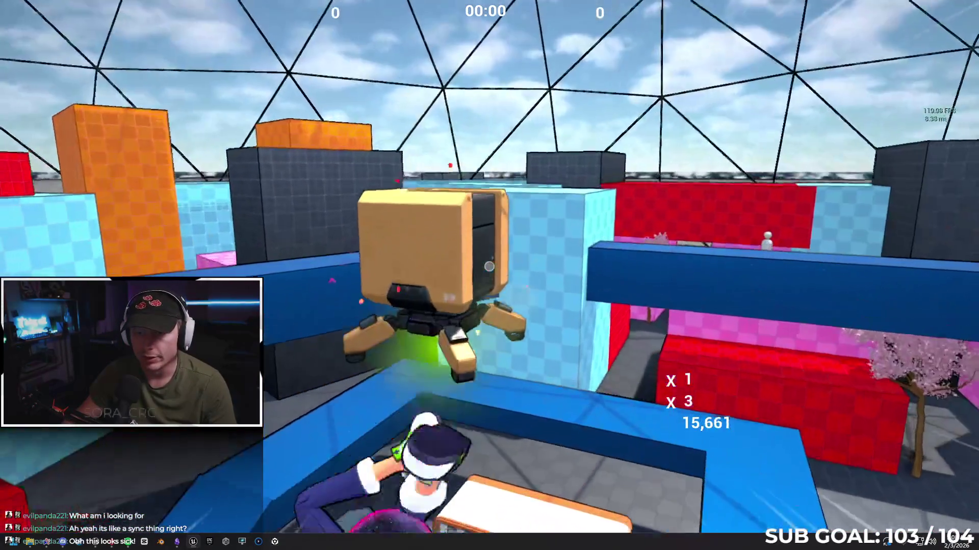
pyautogui.press('space')
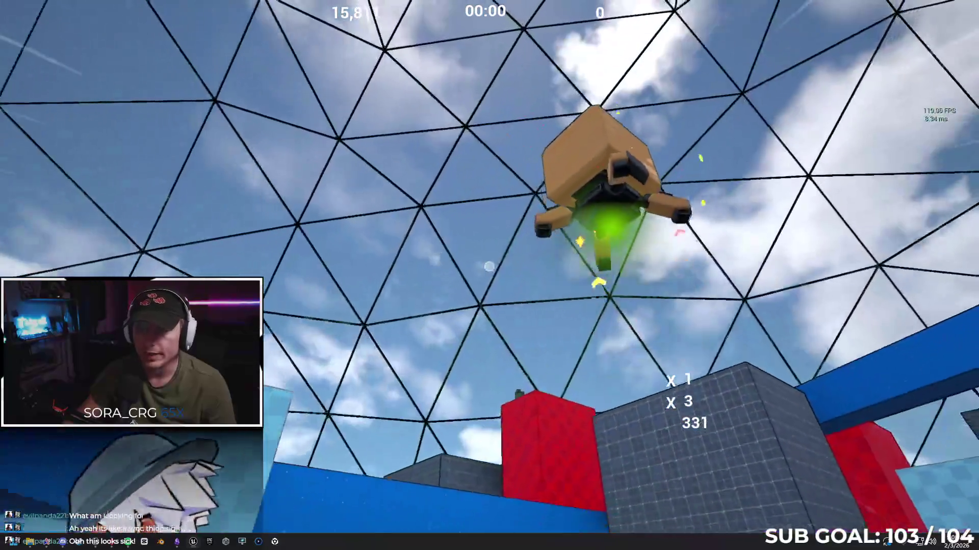
pyautogui.press('w')
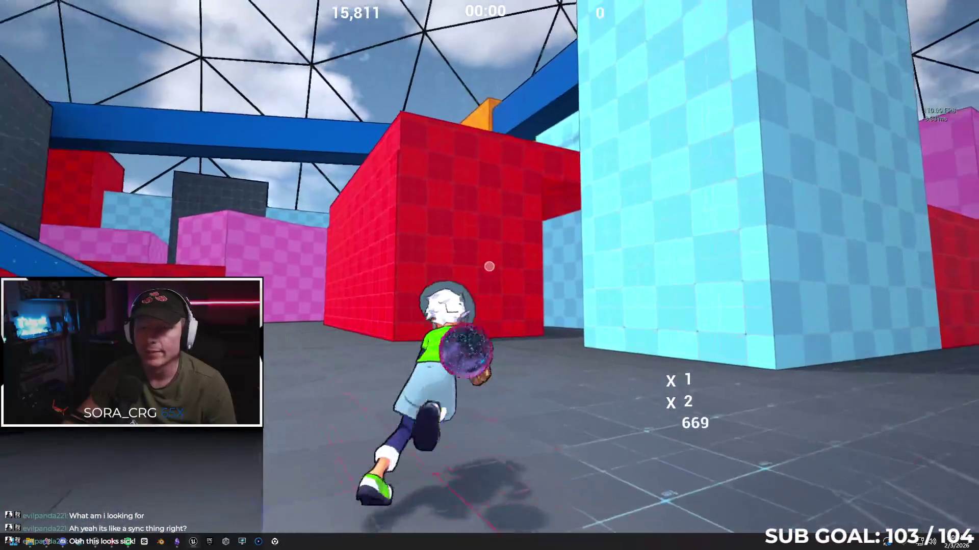
pyautogui.press('space')
pyautogui.press('space')
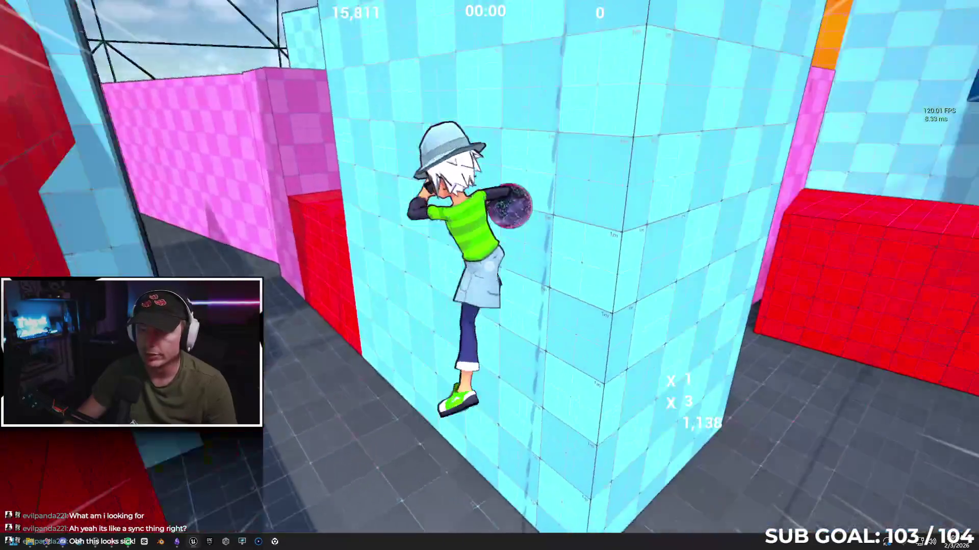
pyautogui.press('w')
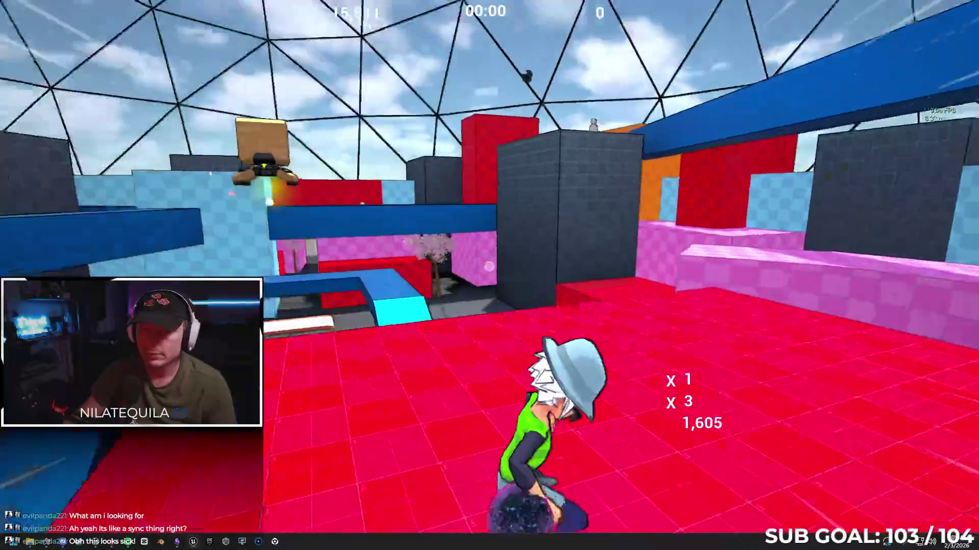
pyautogui.press('space')
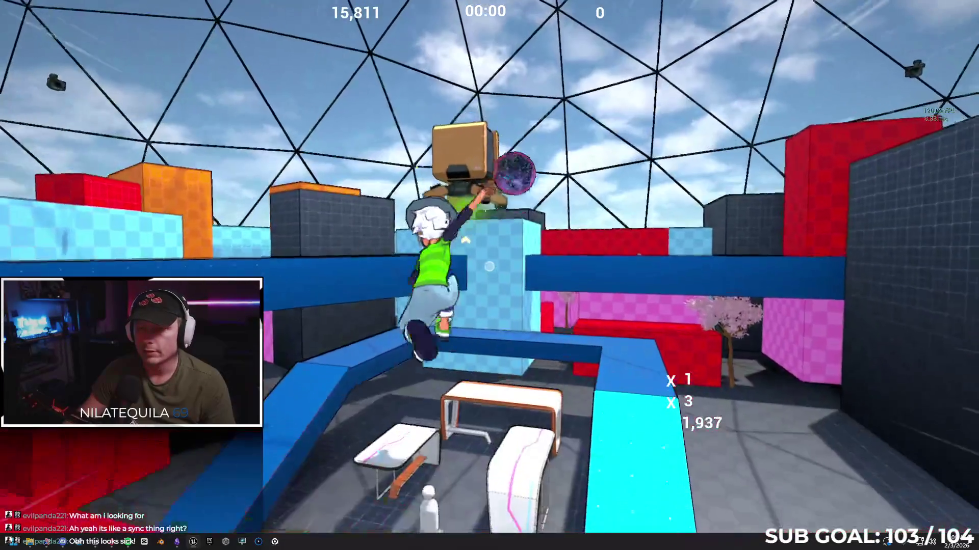
pyautogui.press('w')
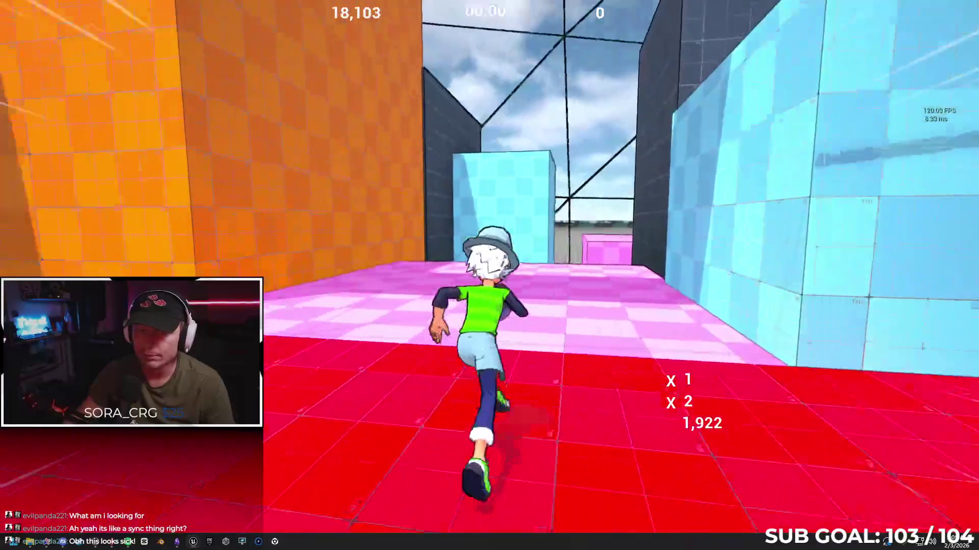
# Step: Jump, dive and climb the dark and orange walls to build a combo, then stop the session
pyautogui.press('space')
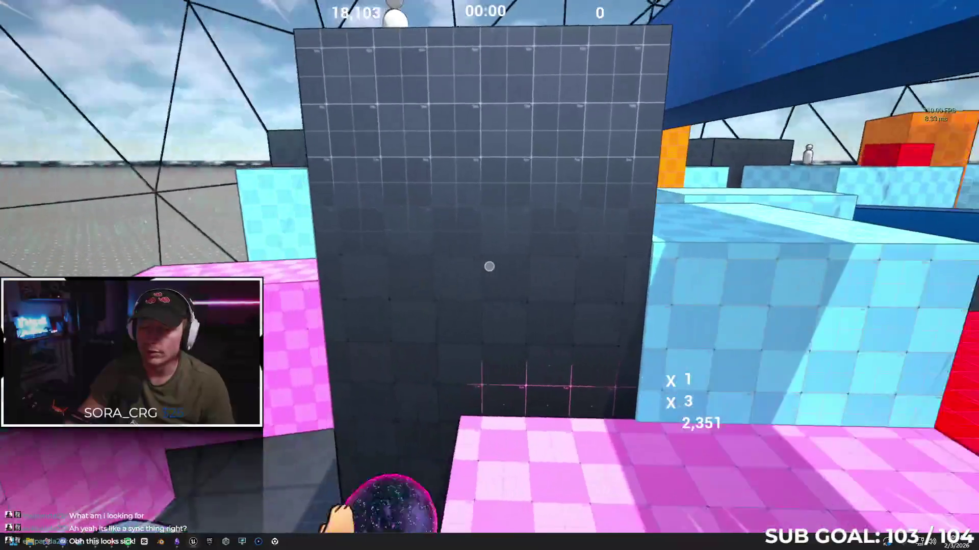
pyautogui.press('space')
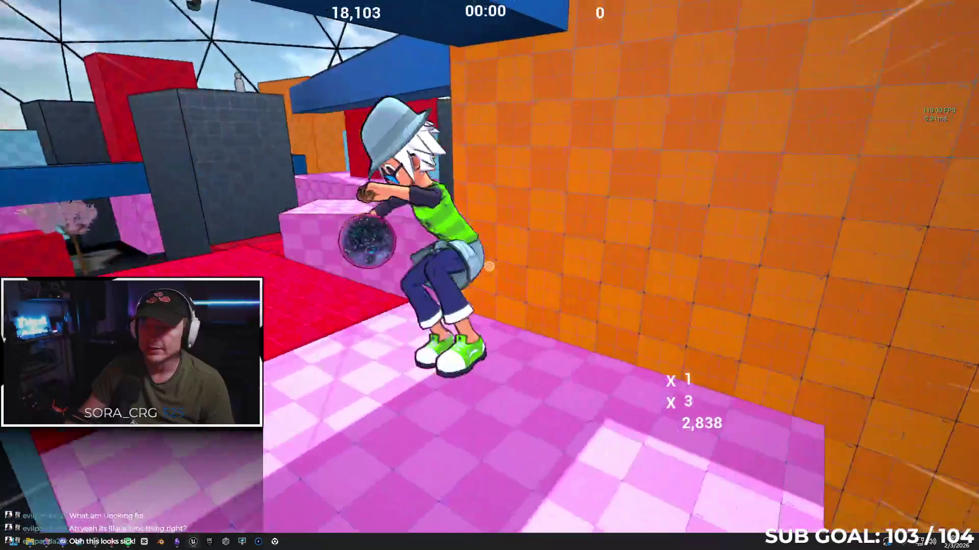
pyautogui.press('space')
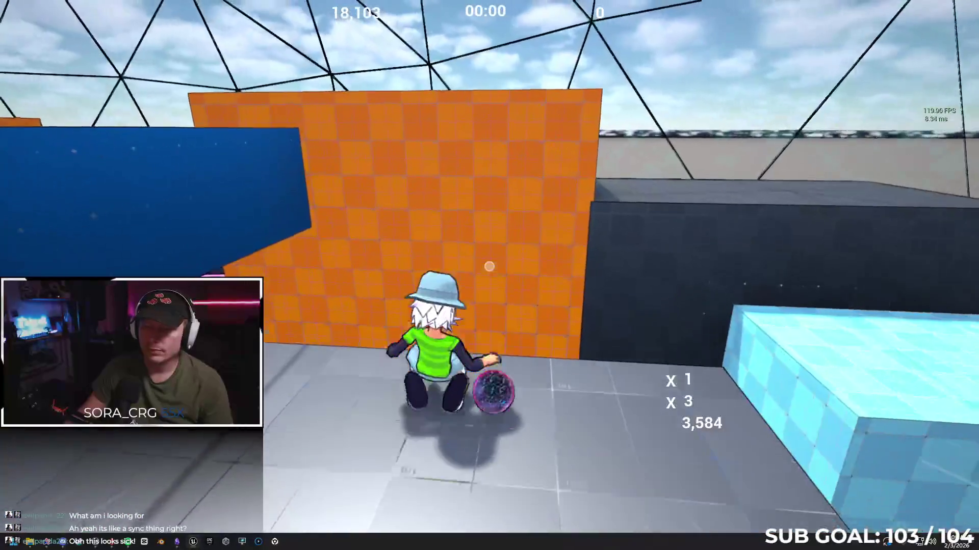
pyautogui.press('space')
pyautogui.press('space')
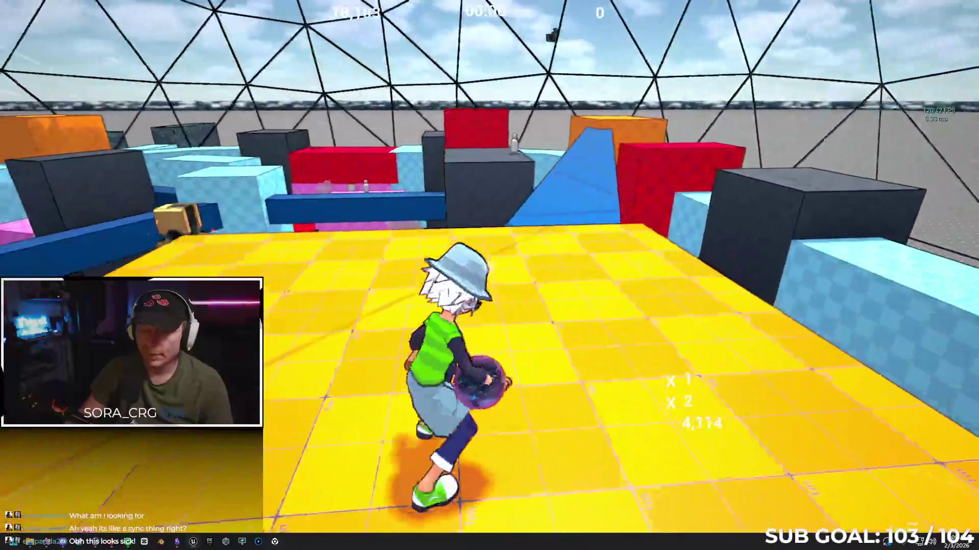
pyautogui.press('Escape')
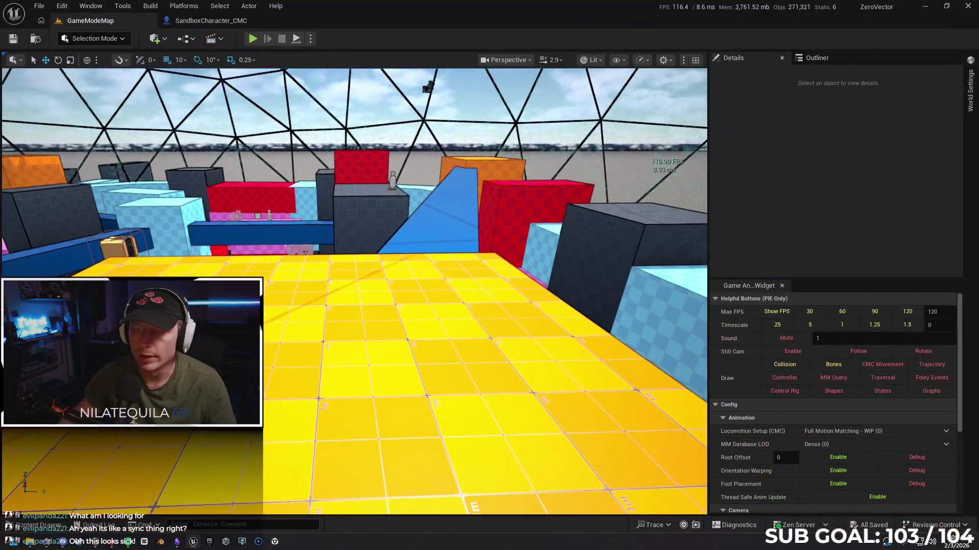
# Step: Set play options to 2 players with Play As Client, and make the viewport immersive
pyautogui.click(310, 39)
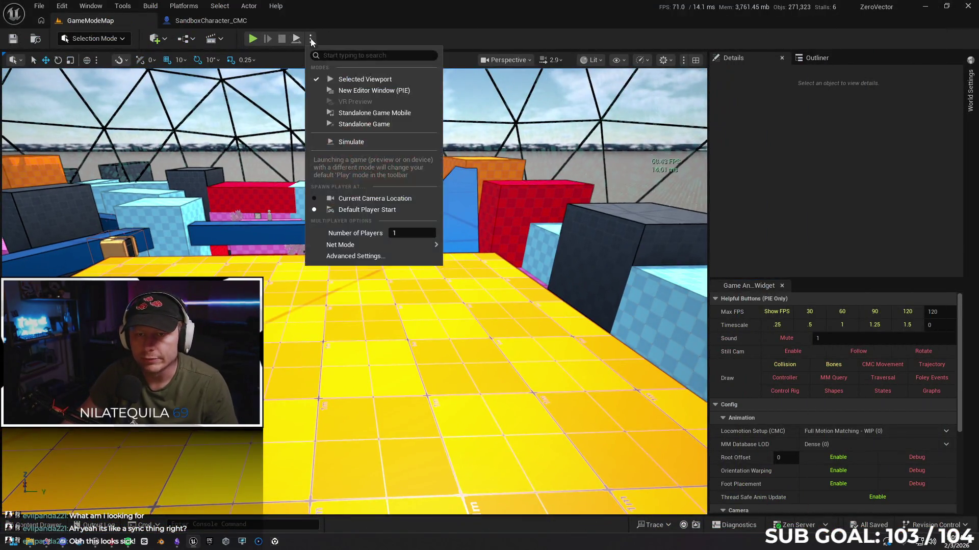
pyautogui.click(400, 234)
pyautogui.write('2')
pyautogui.moveTo(383, 245)
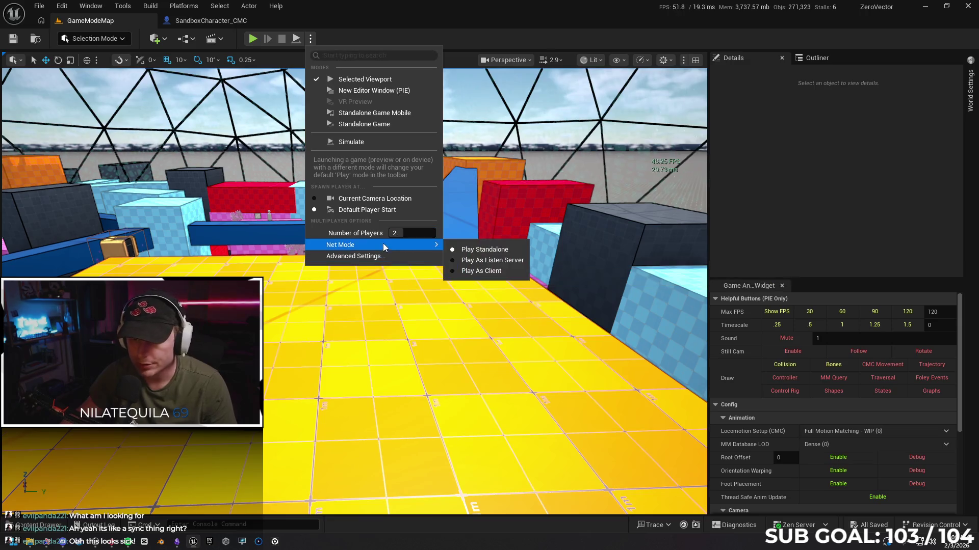
pyautogui.click(479, 269)
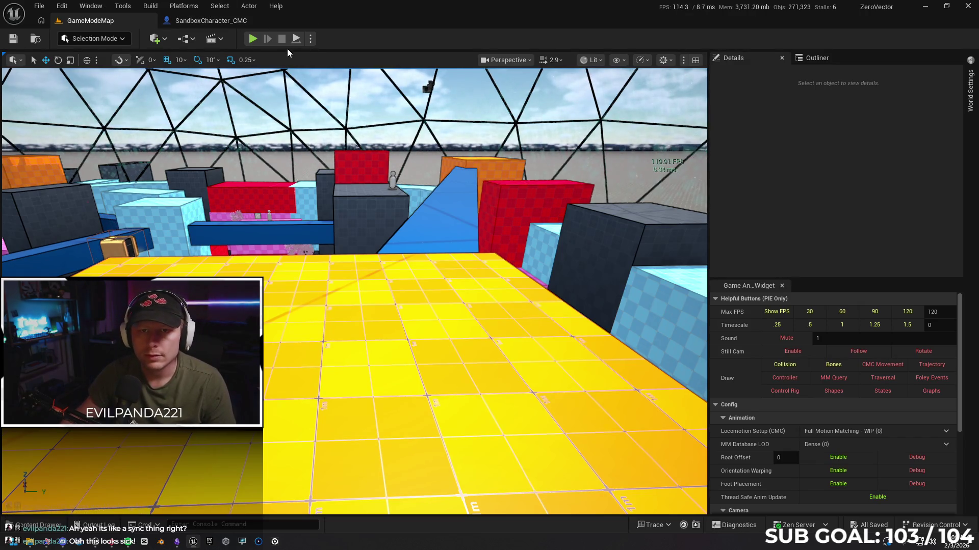
pyautogui.press('F11')
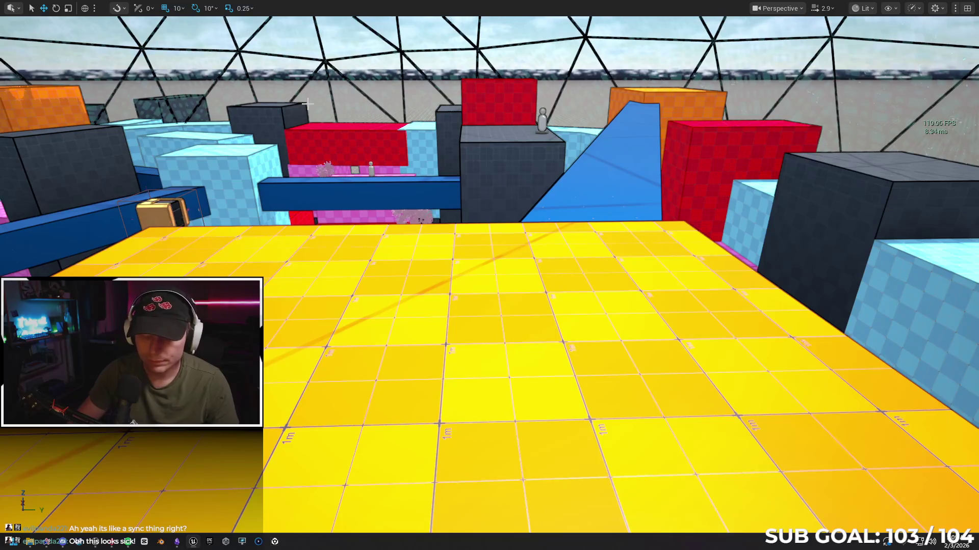
# Step: Launch the two-client session, snap Client 2 left and the editor right, and focus the left client
pyautogui.hotkey('alt', 'p')
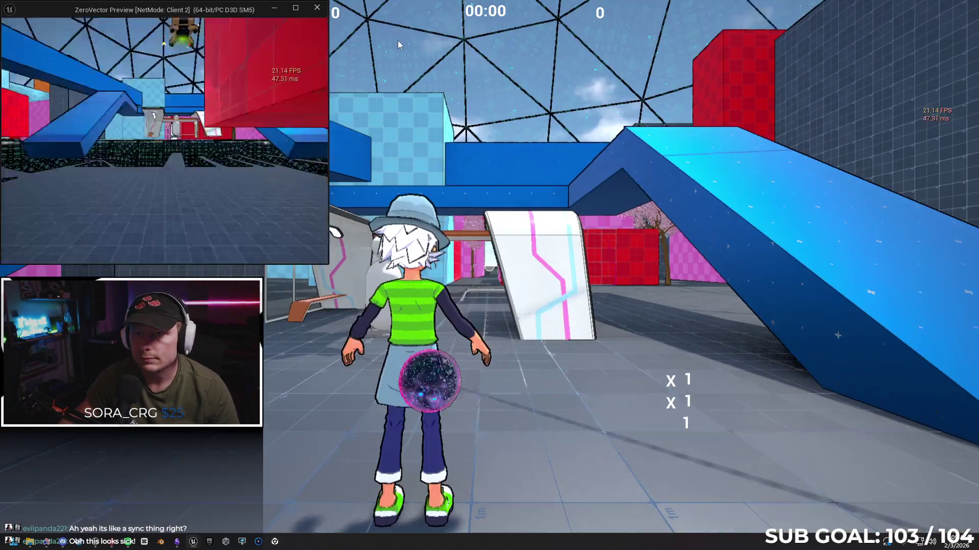
pyautogui.moveTo(241, 12)
pyautogui.mouseDown()
pyautogui.moveTo(87, 144)
pyautogui.moveTo(1, 148)
pyautogui.mouseUp()
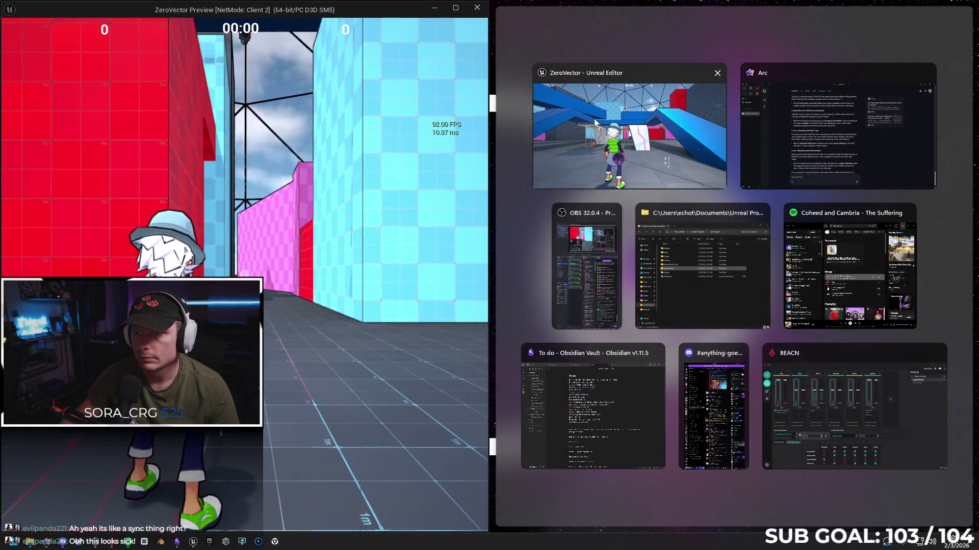
pyautogui.click(594, 118)
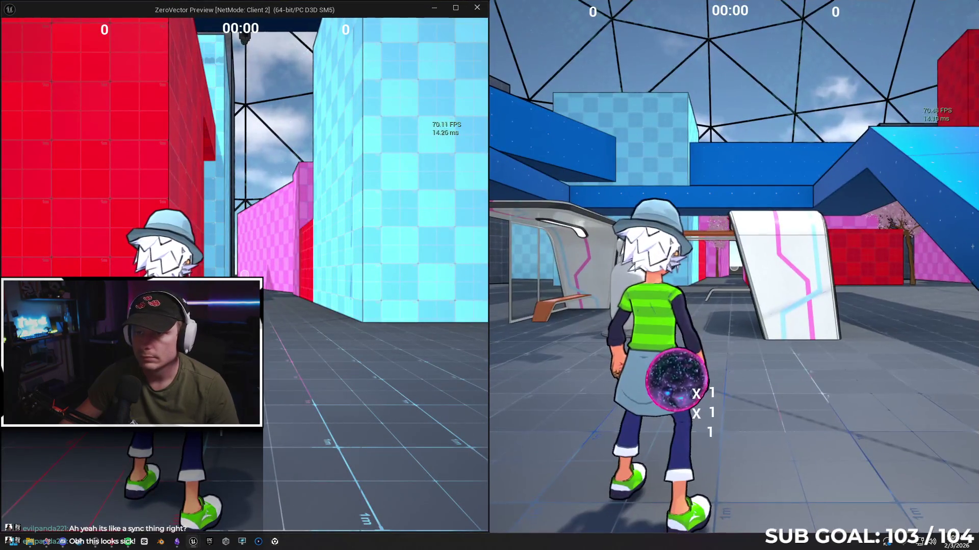
pyautogui.click(286, 293)
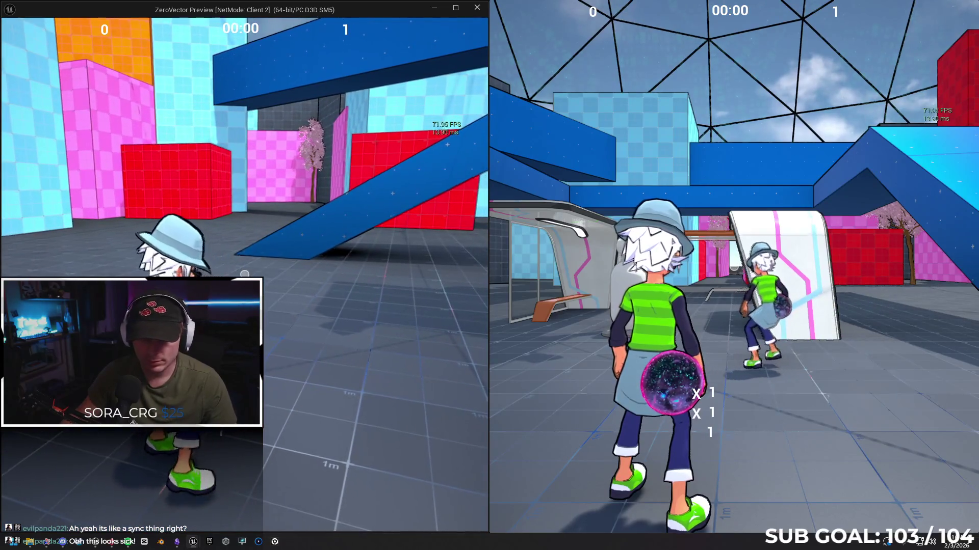
# Step: Dismiss the system menu, move the left client's character away from the dummy, and stop playing
pyautogui.press('super')
pyautogui.press('Escape')
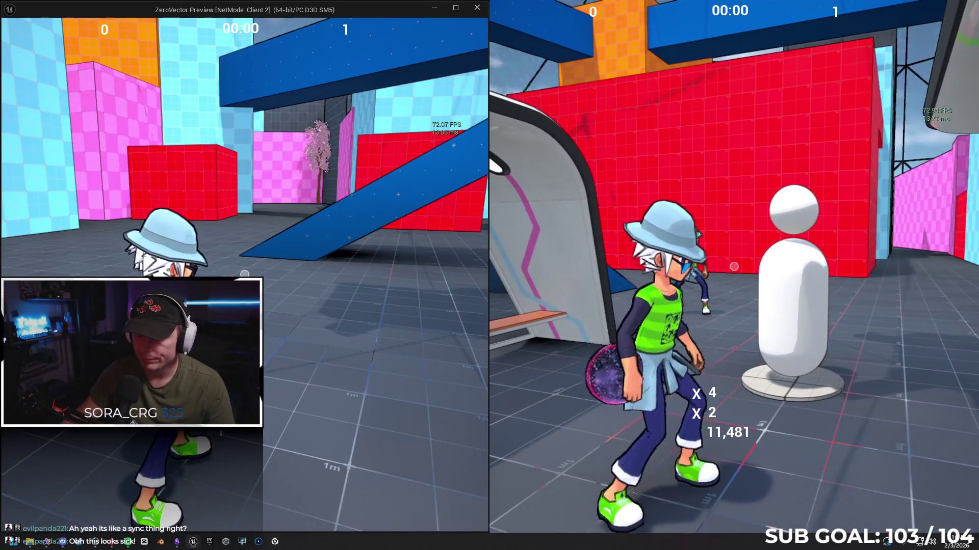
pyautogui.press('super')
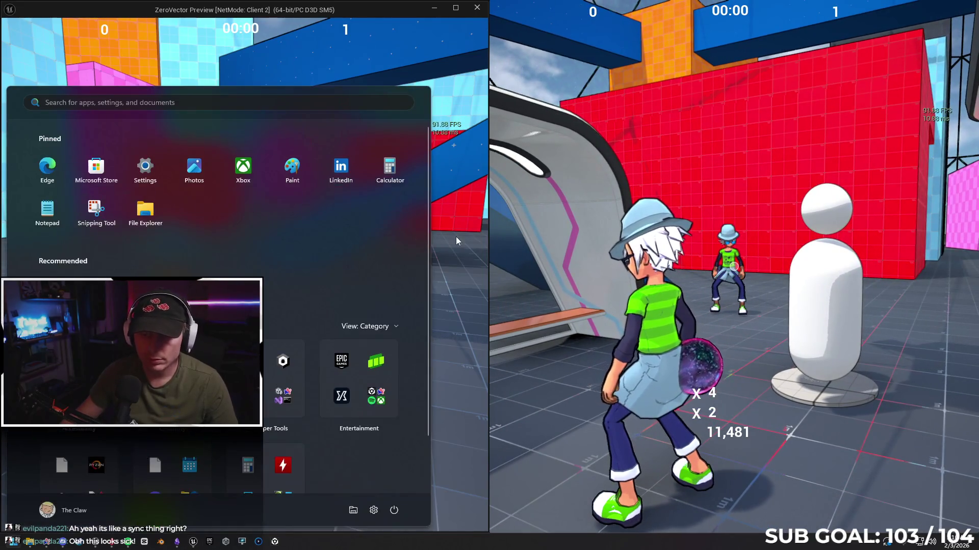
pyautogui.click(455, 237)
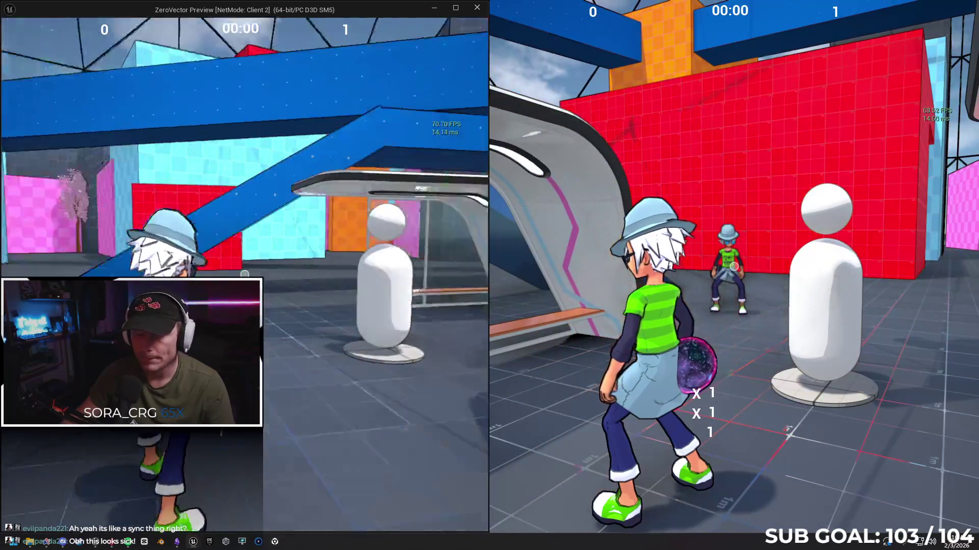
pyautogui.press('w')
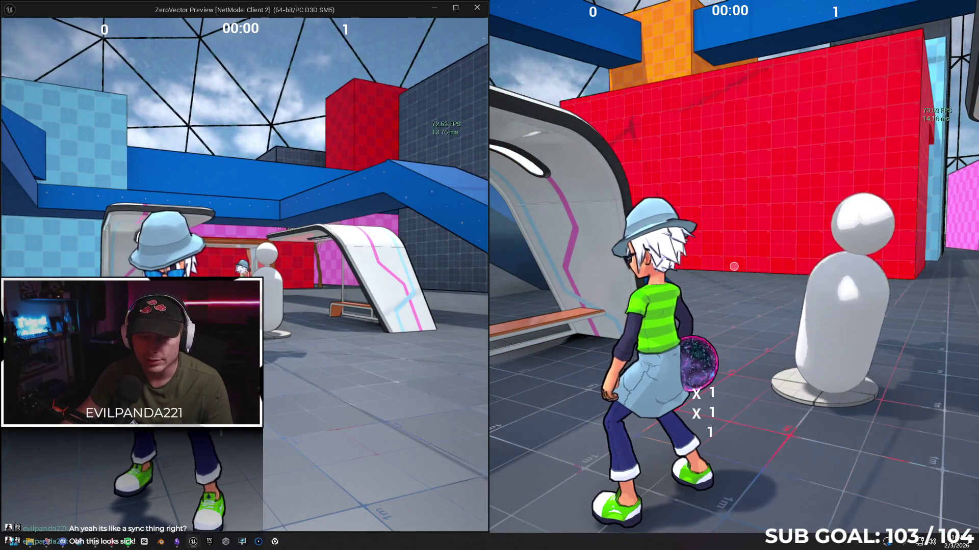
pyautogui.press('Escape')
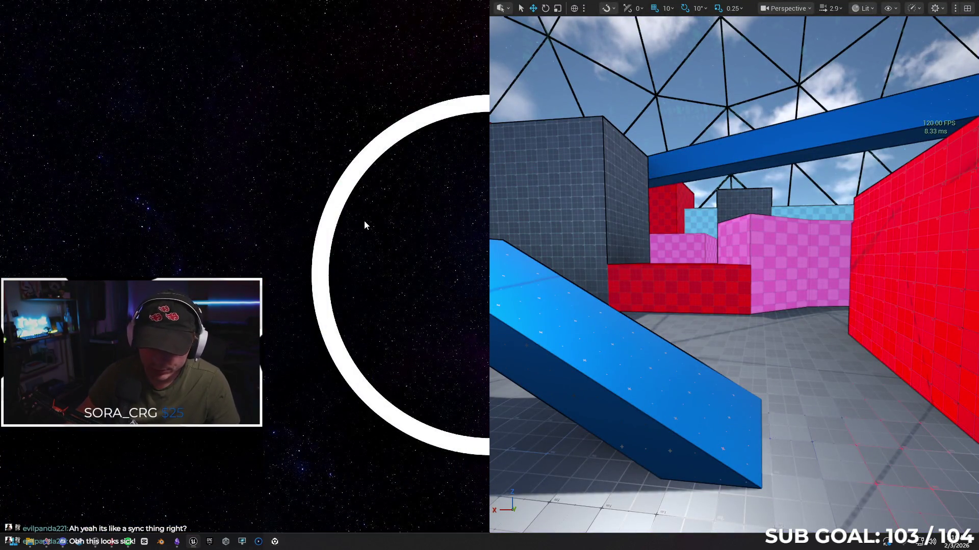
# Step: Restart two-client play, run up the blue ramp, and shoot a projectile at the other player
pyautogui.hotkey('alt', 'p')
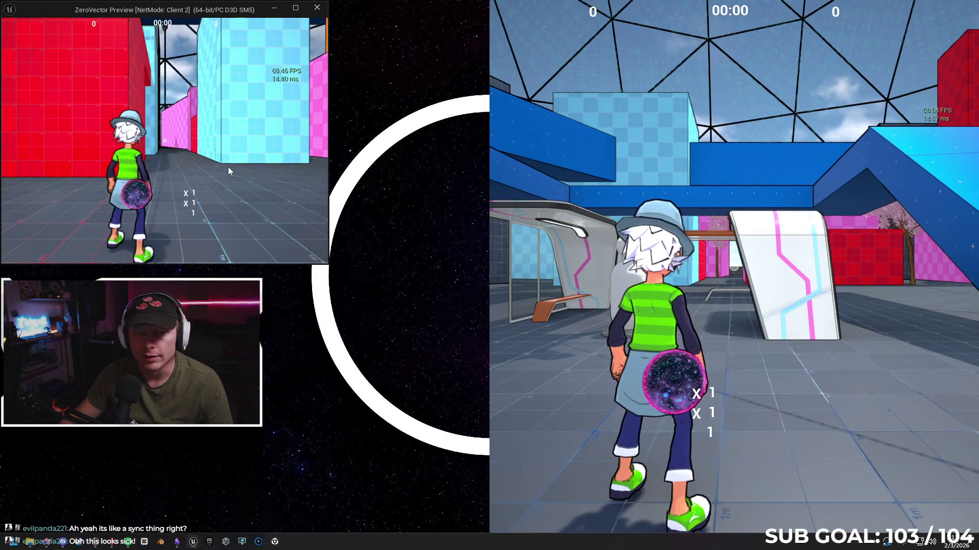
pyautogui.click(228, 167)
pyautogui.press('w')
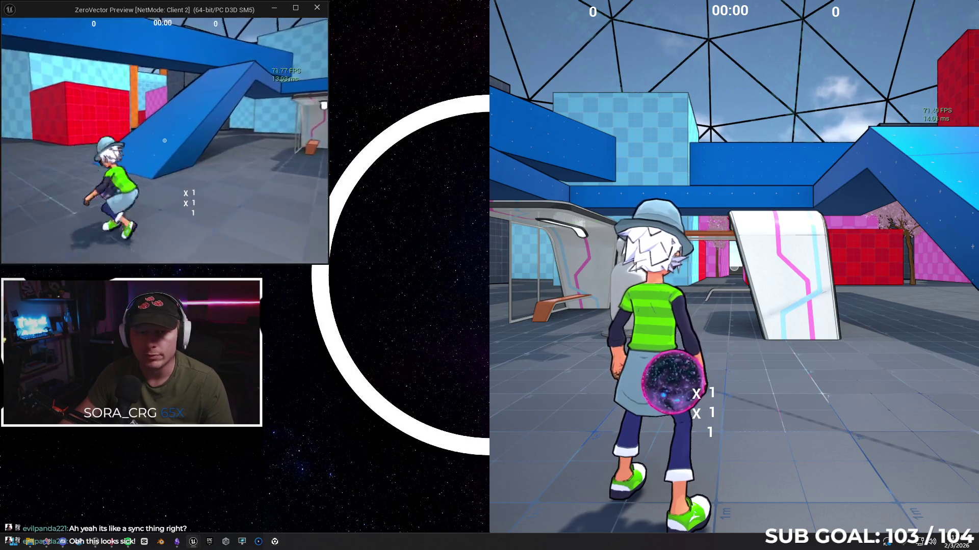
pyautogui.press('space')
pyautogui.press('w')
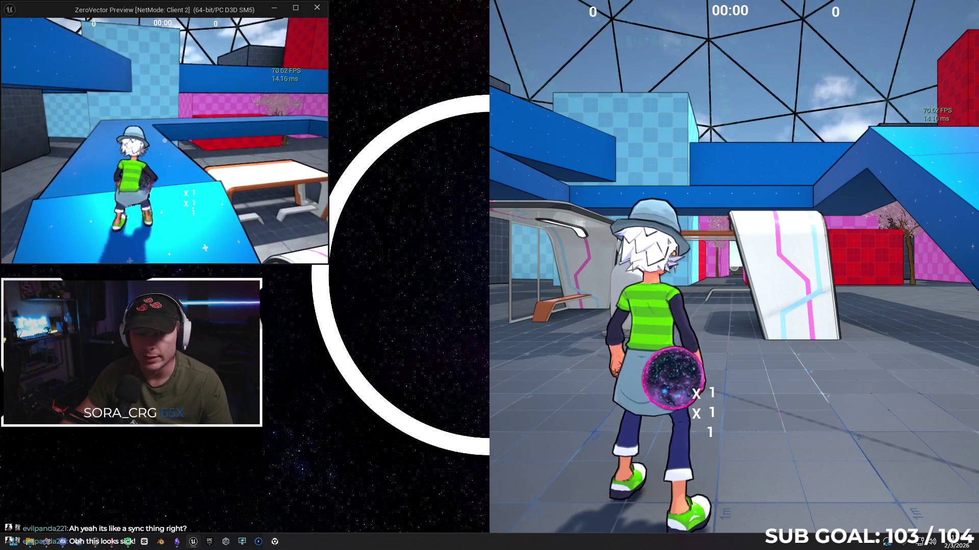
pyautogui.click(164, 141)
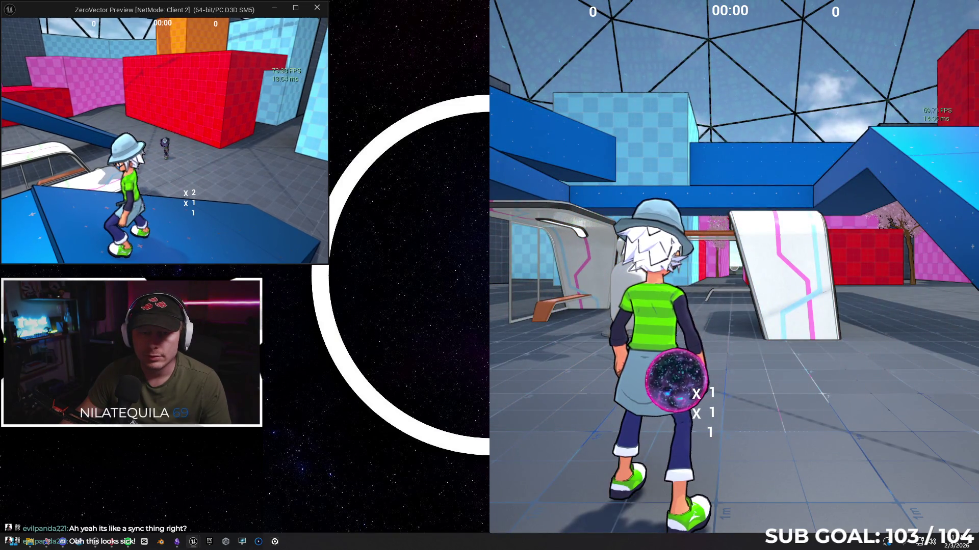
pyautogui.press('Escape')
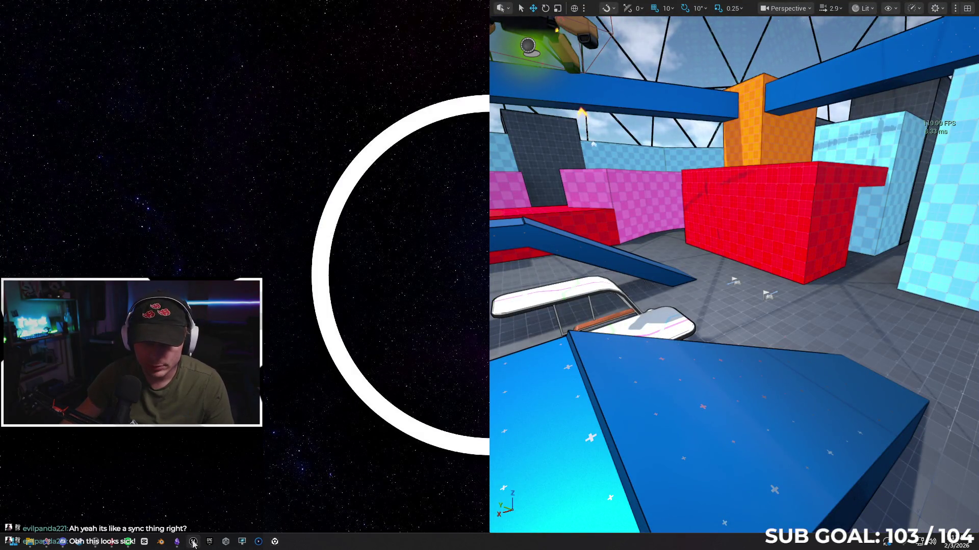
# Step: Leave immersive view, maximize the editor, and show the SandboxCharacter_CMC event graph
pyautogui.press('F11')
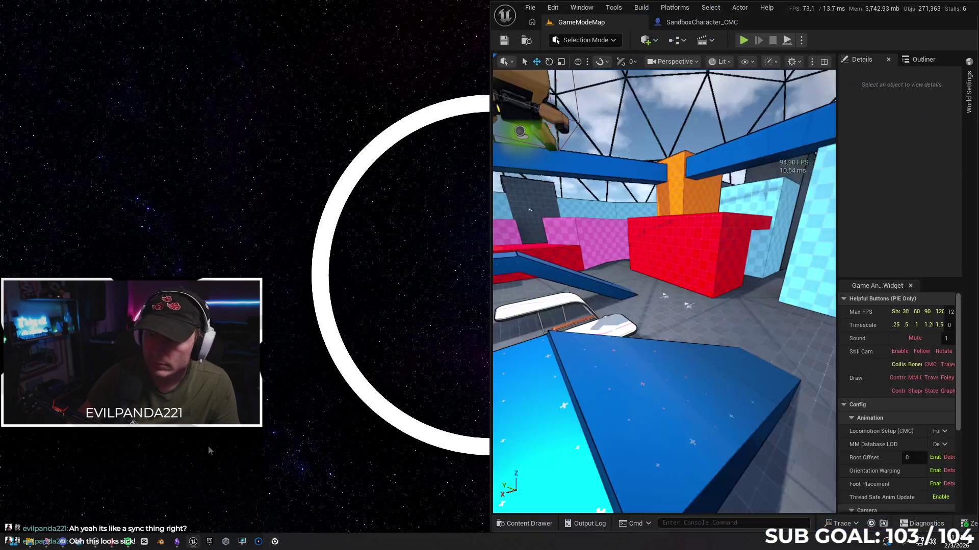
pyautogui.doubleClick(830, 23)
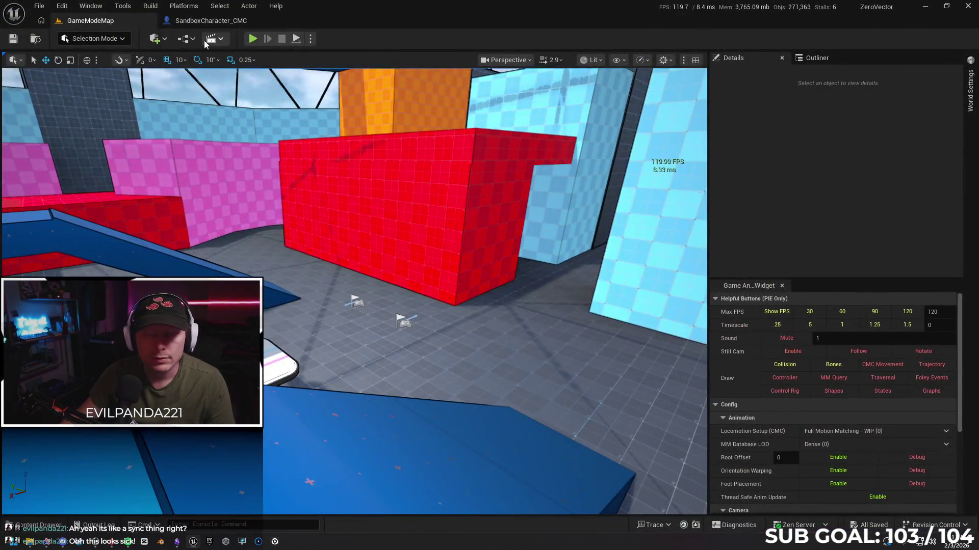
pyautogui.click(210, 24)
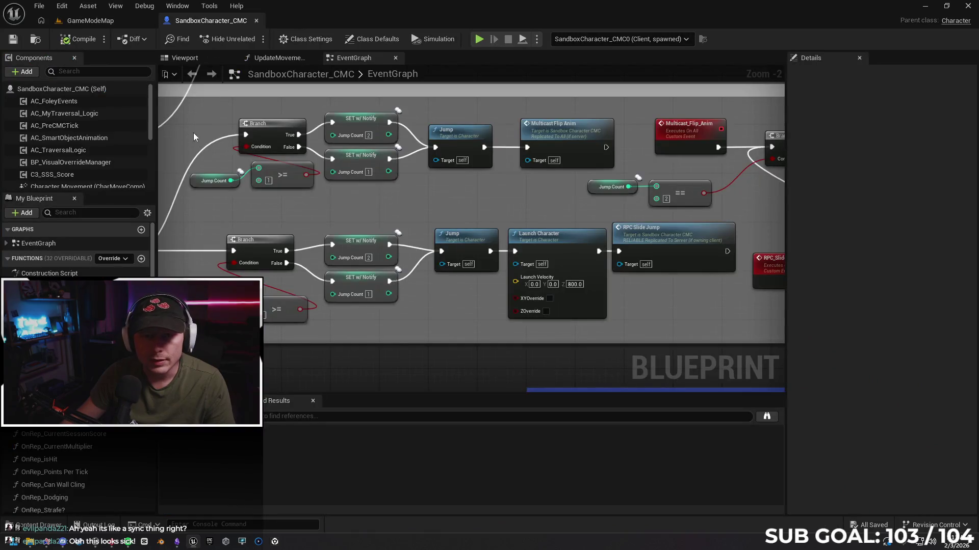
pyautogui.scroll(-2, 194, 132)
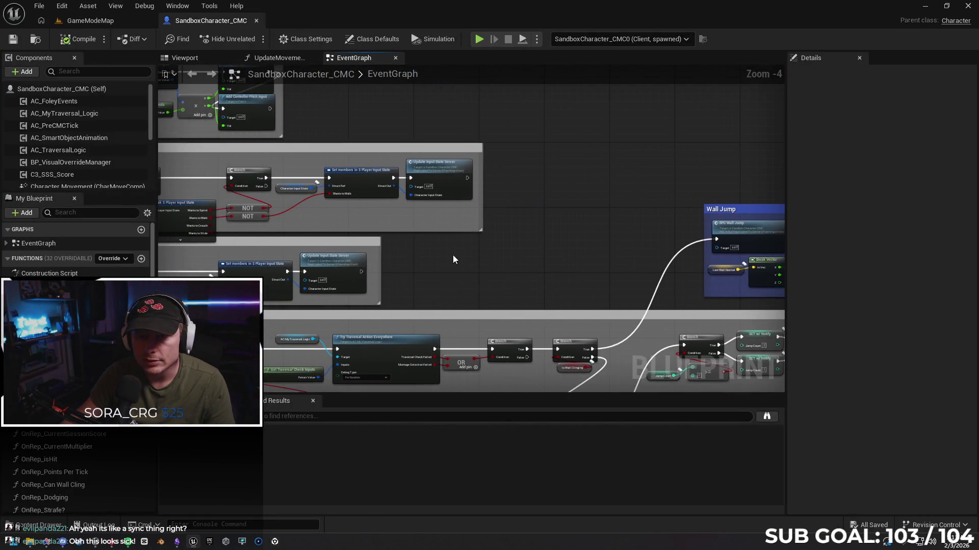
pyautogui.moveTo(453, 259); pyautogui.dragTo(510, 181)
# Step: In UpdateMovementScore, search 'get own' for Player State Index, cancel, and return to the EventGraph
pyautogui.click(278, 56)
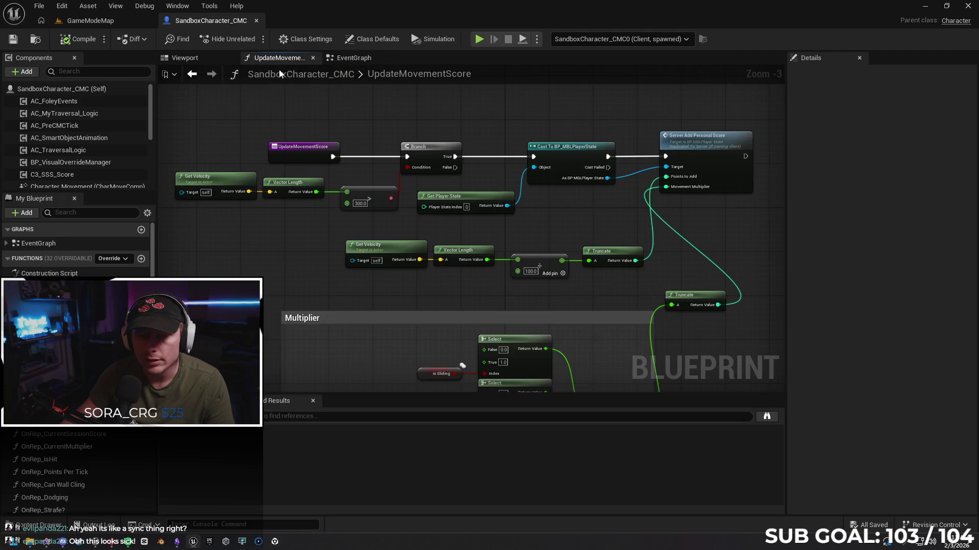
pyautogui.moveTo(292, 263); pyautogui.dragTo(150, 276)
pyautogui.moveTo(420, 237)
pyautogui.mouseDown()
pyautogui.moveTo(385, 236)
pyautogui.moveTo(563, 245)
pyautogui.mouseUp()
pyautogui.scroll(1, 403, 238)
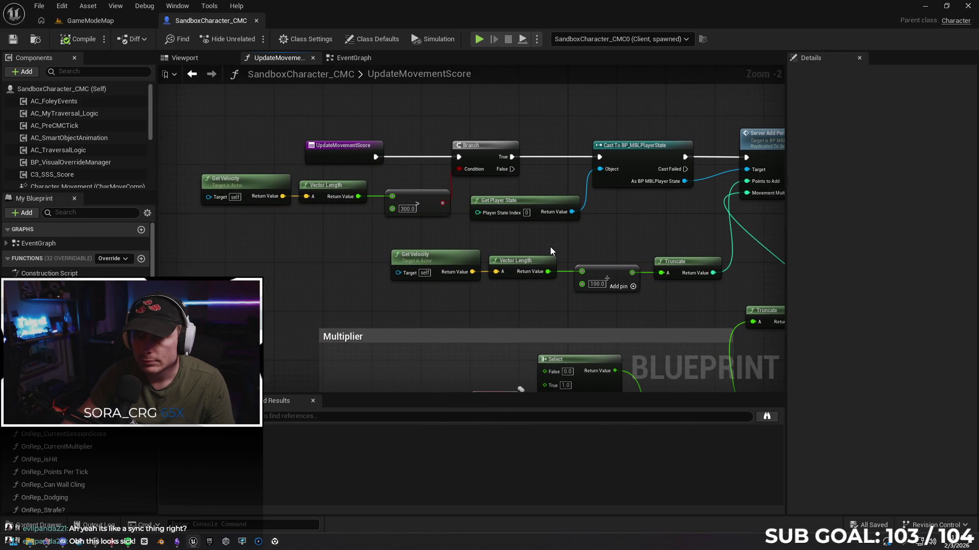
pyautogui.moveTo(477, 213); pyautogui.dragTo(416, 234)
pyautogui.write('ge')
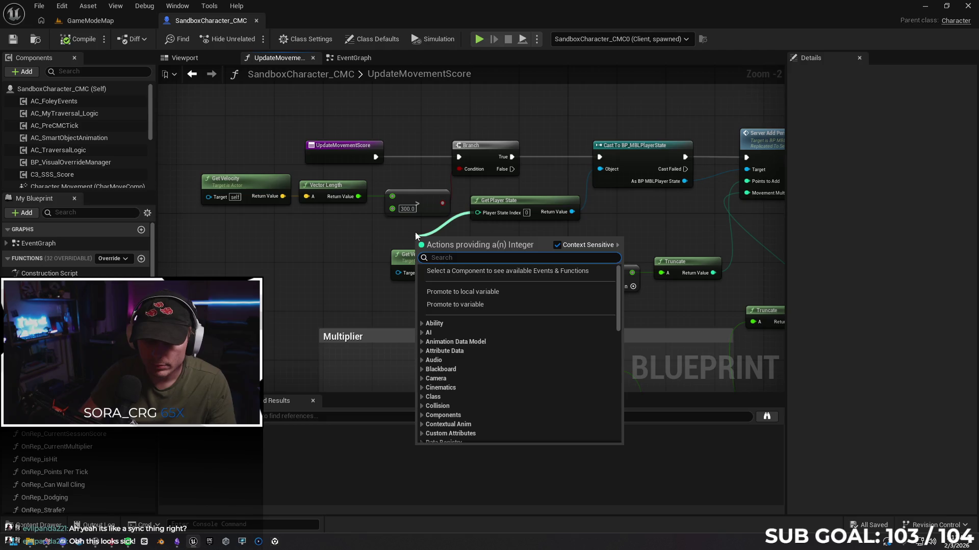
pyautogui.write('t owne')
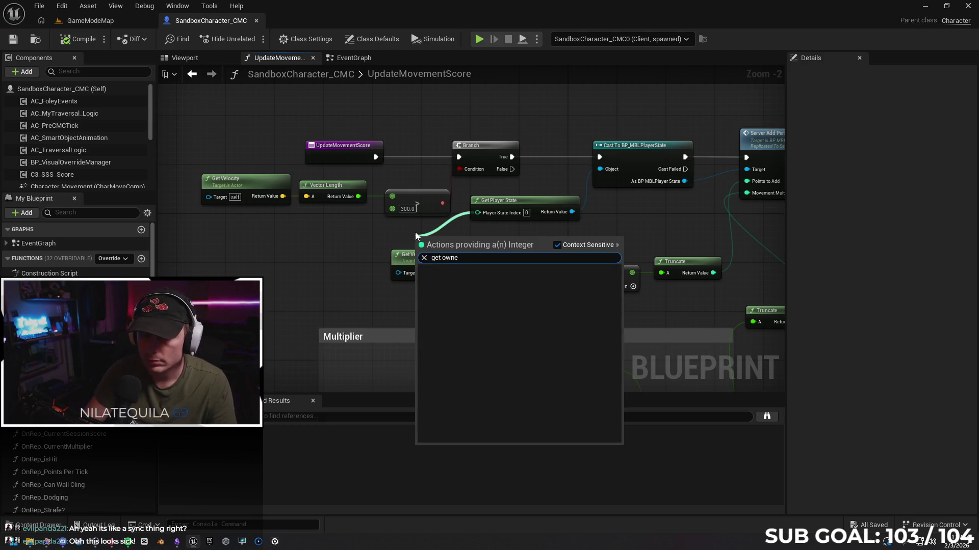
pyautogui.press('BackSpace')
pyautogui.press('BackSpace')
pyautogui.press('BackSpace')
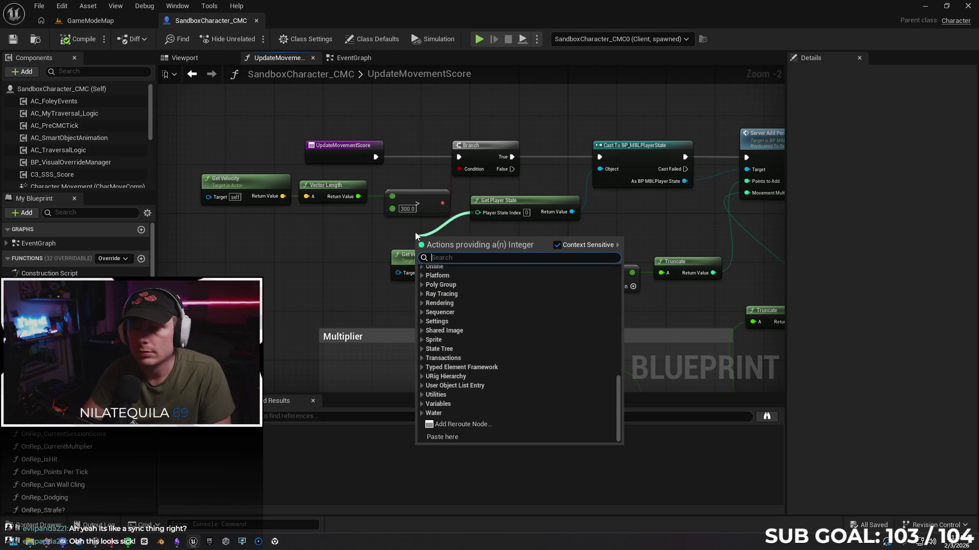
pyautogui.press('Escape')
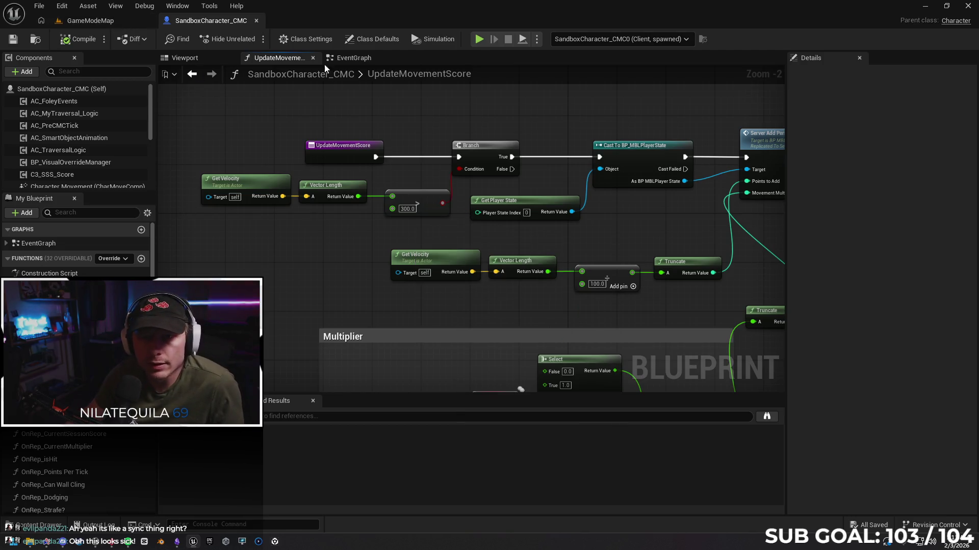
pyautogui.click(353, 57)
pyautogui.moveTo(388, 148)
pyautogui.mouseDown()
pyautogui.moveTo(378, 117)
pyautogui.moveTo(338, 75)
pyautogui.moveTo(326, 153)
pyautogui.moveTo(291, 192)
pyautogui.moveTo(478, 270)
pyautogui.moveTo(461, 335)
pyautogui.moveTo(332, 328)
pyautogui.moveTo(316, 317)
pyautogui.moveTo(406, 317)
pyautogui.moveTo(369, 319)
pyautogui.mouseUp()
pyautogui.scroll(2, 478, 270)
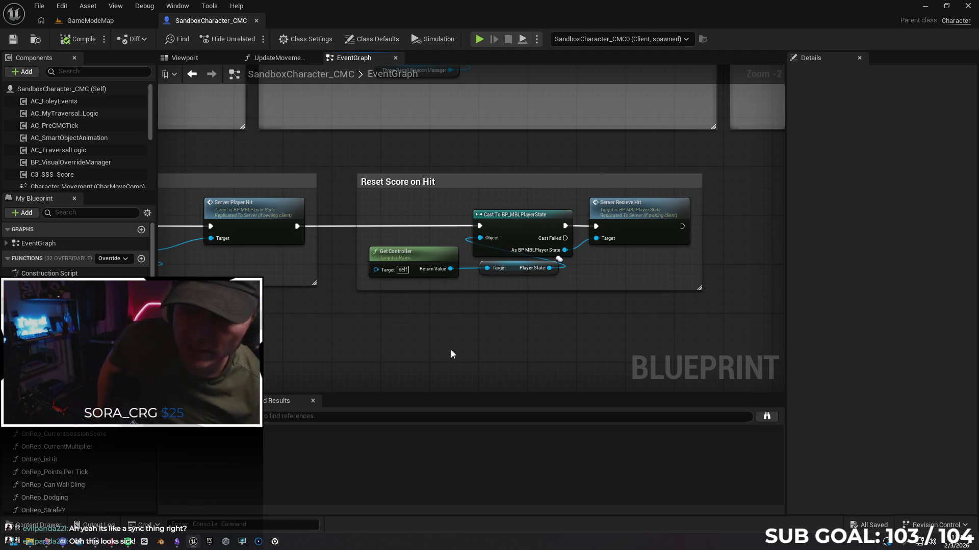
pyautogui.click(278, 60)
pyautogui.moveTo(343, 312)
pyautogui.mouseDown()
pyautogui.moveTo(300, 312)
pyautogui.moveTo(350, 318)
pyautogui.mouseUp()
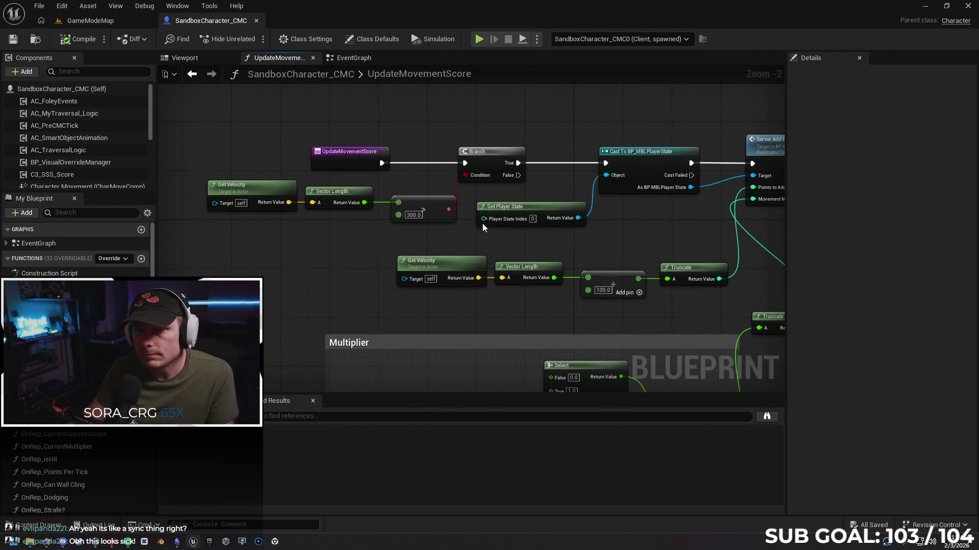
pyautogui.moveTo(483, 219); pyautogui.dragTo(401, 249)
pyautogui.write('get ')
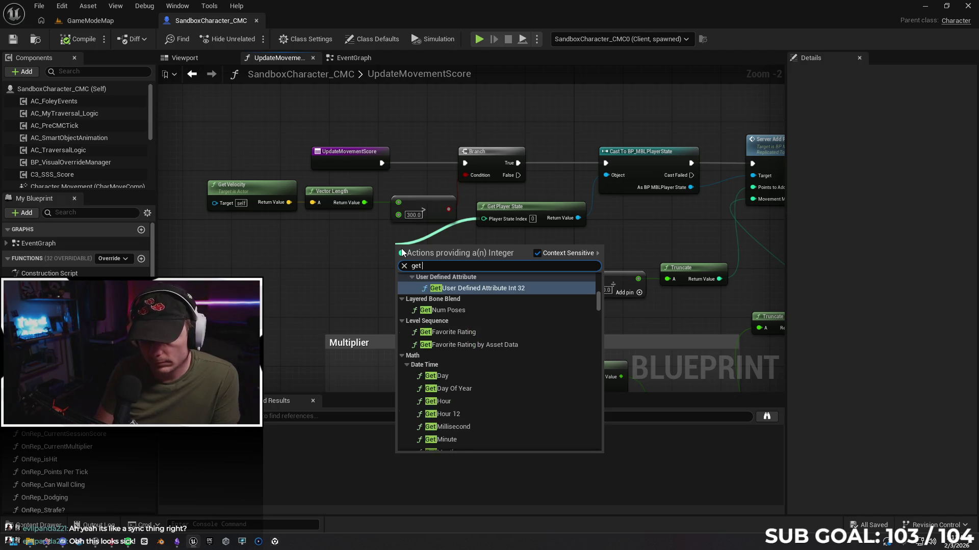
pyautogui.write('controller')
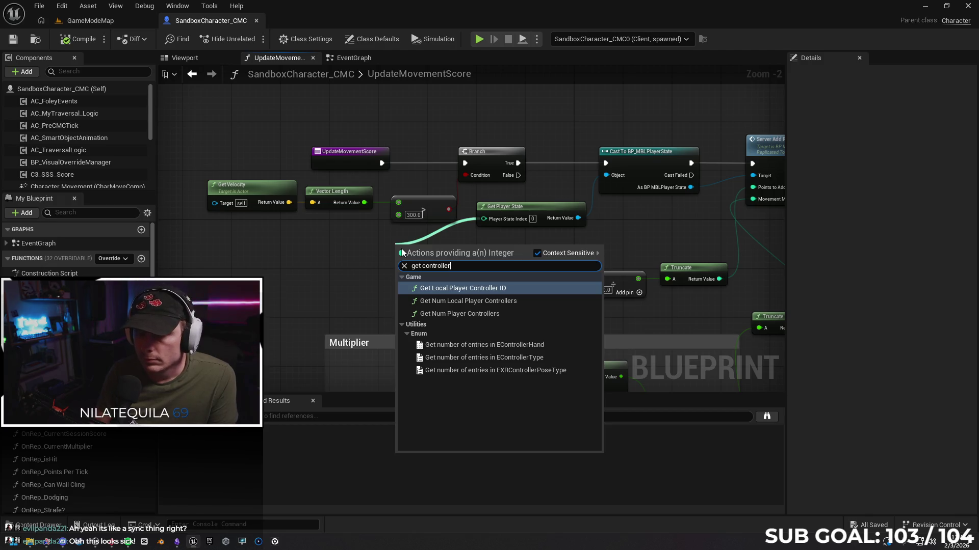
pyautogui.click(332, 263)
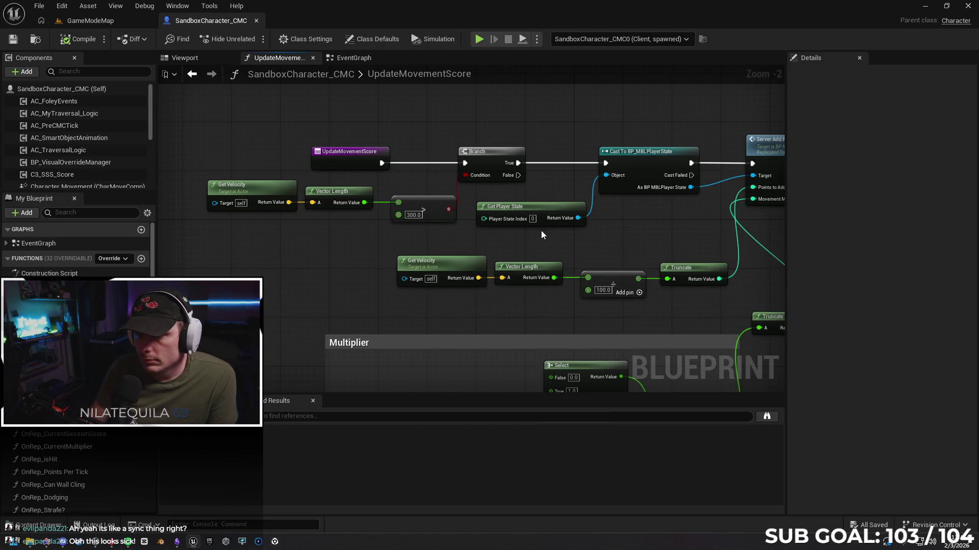
pyautogui.moveTo(541, 234); pyautogui.dragTo(481, 253)
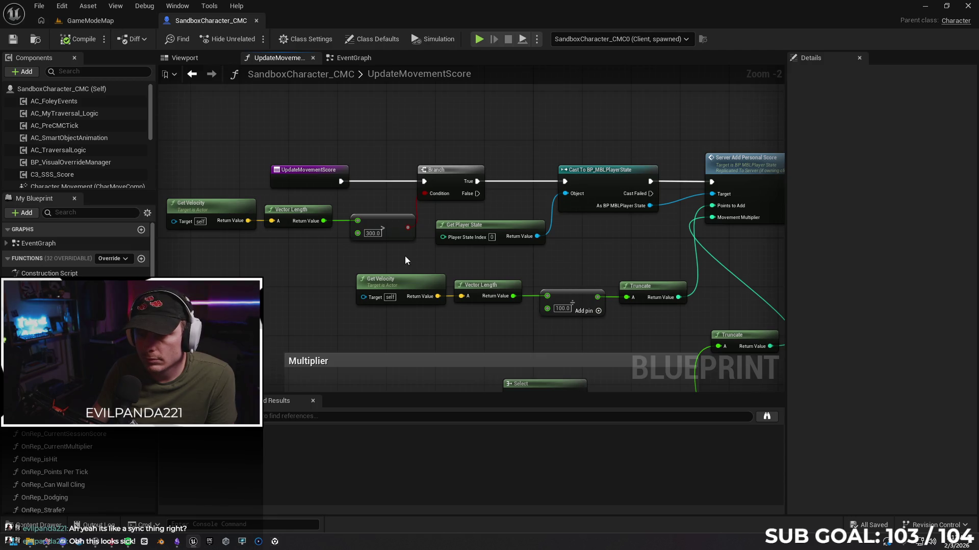
pyautogui.rightClick(389, 257)
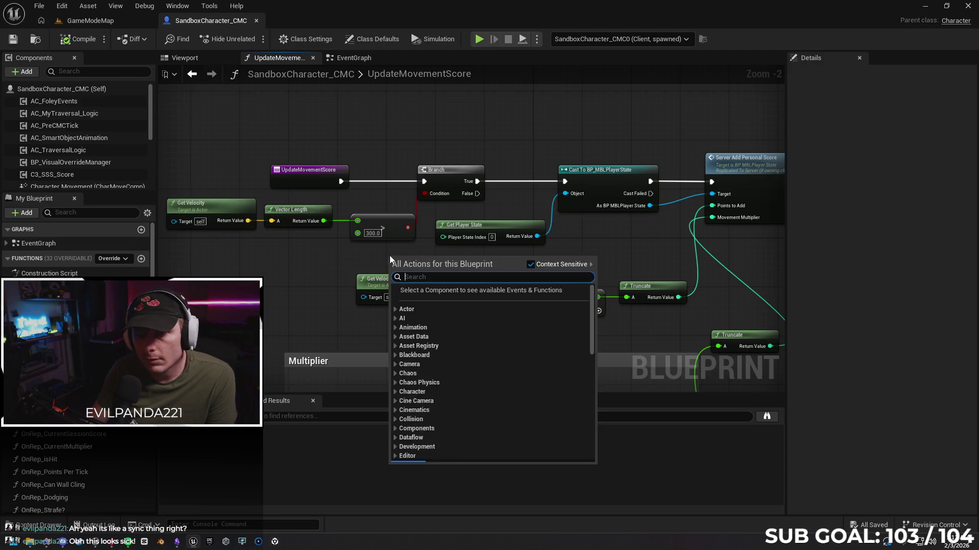
pyautogui.click(360, 257)
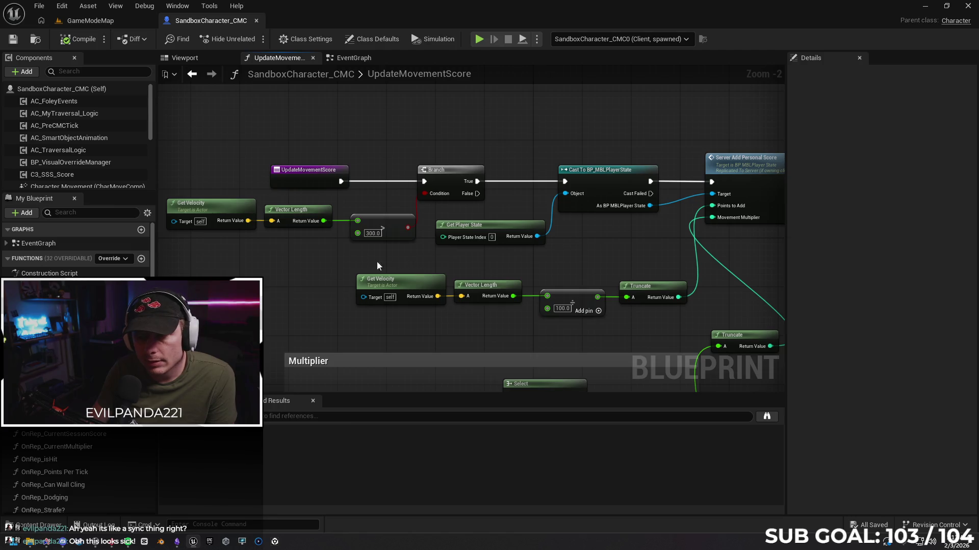
pyautogui.rightClick(366, 258)
pyautogui.write('get player')
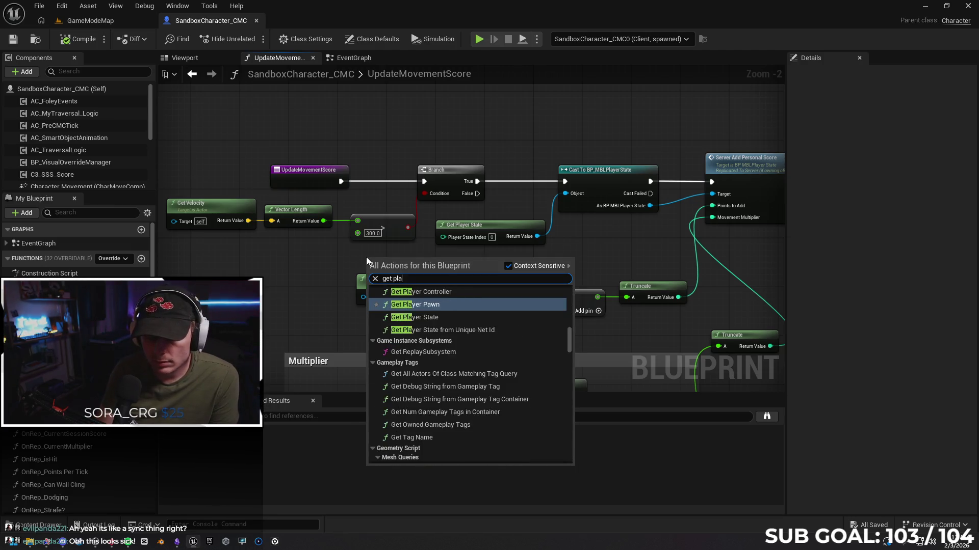
pyautogui.press('Down')
pyautogui.press('Return')
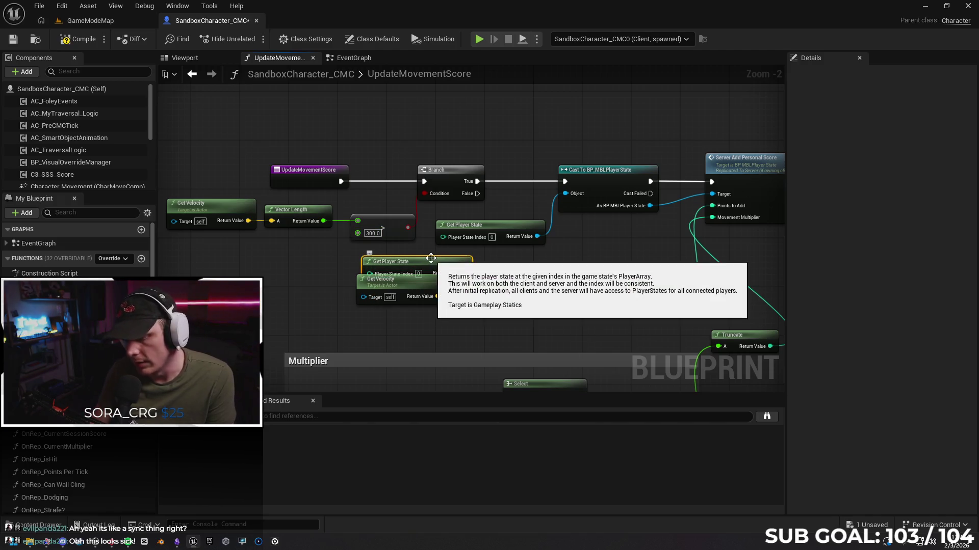
pyautogui.press('Delete')
pyautogui.scroll(-3, 90, 178)
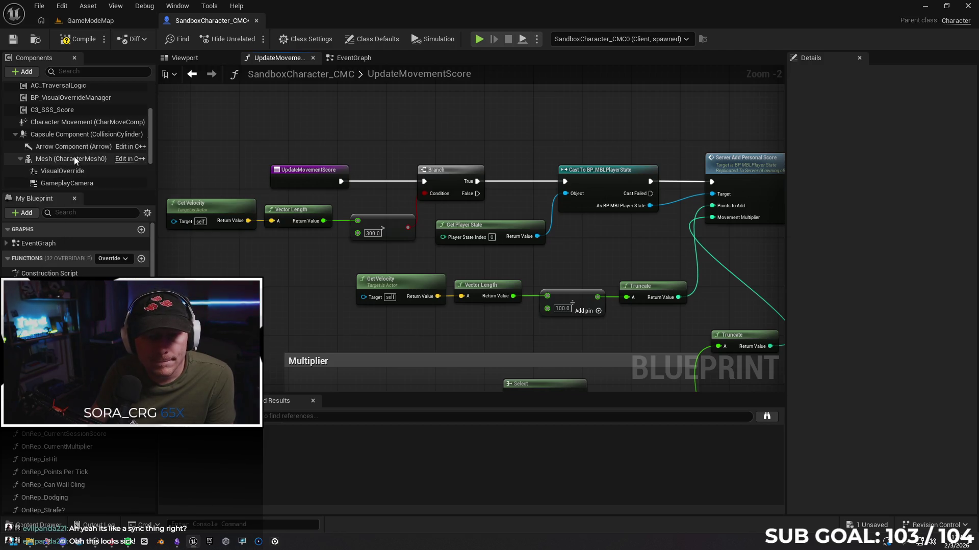
pyautogui.scroll(2, 77, 154)
pyautogui.moveTo(66, 154)
pyautogui.mouseDown()
pyautogui.moveTo(201, 221)
pyautogui.moveTo(263, 275)
pyautogui.moveTo(332, 268)
pyautogui.mouseUp()
pyautogui.write('get playerb')
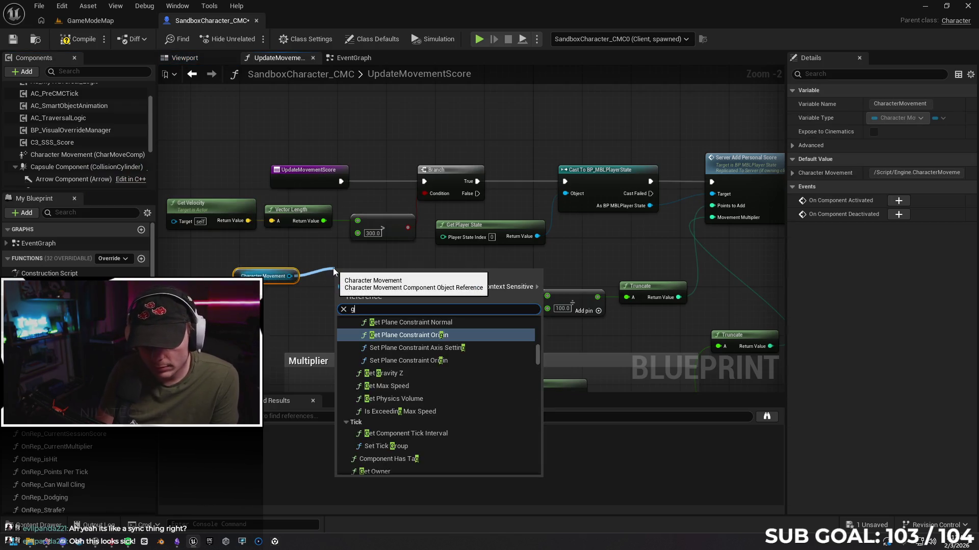
pyautogui.press('BackSpace')
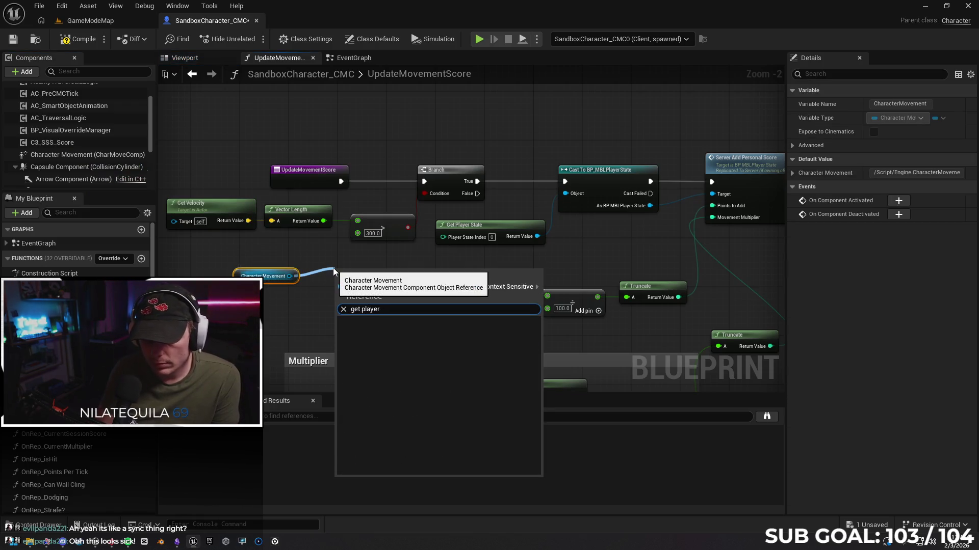
pyautogui.write('state')
pyautogui.click(255, 244)
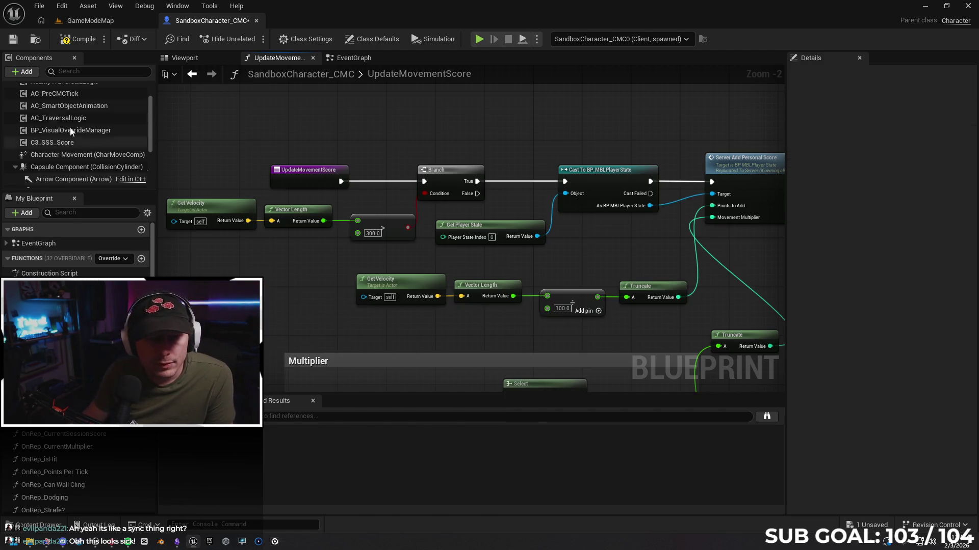
pyautogui.scroll(-2, 77, 124)
pyautogui.scroll(-1, 79, 124)
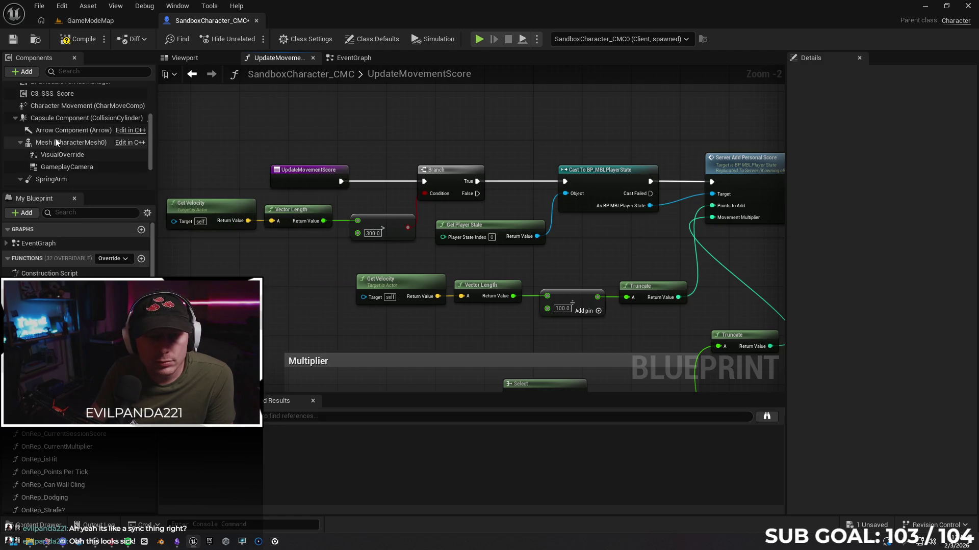
pyautogui.moveTo(55, 142)
pyautogui.mouseDown()
pyautogui.moveTo(218, 252)
pyautogui.moveTo(301, 264)
pyautogui.mouseUp()
pyautogui.write('get player')
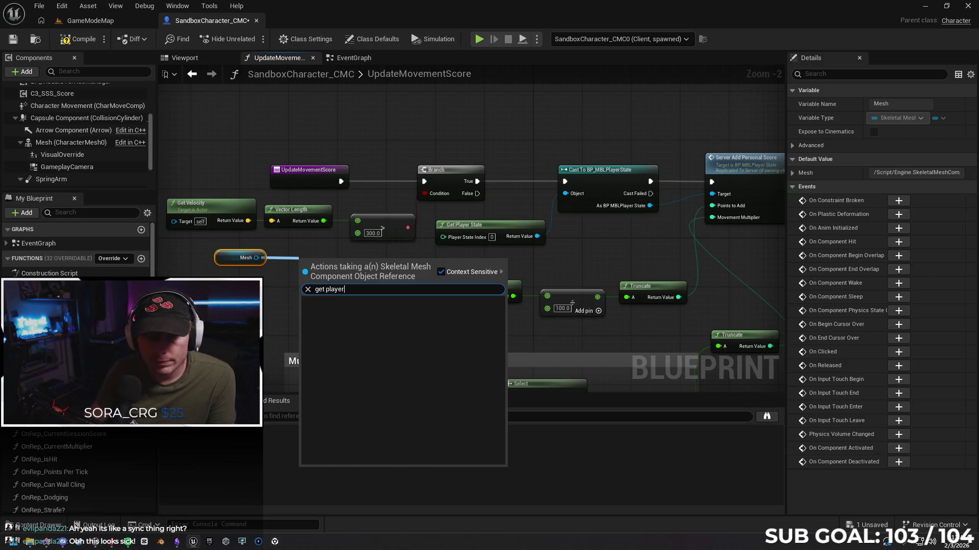
pyautogui.click(219, 259)
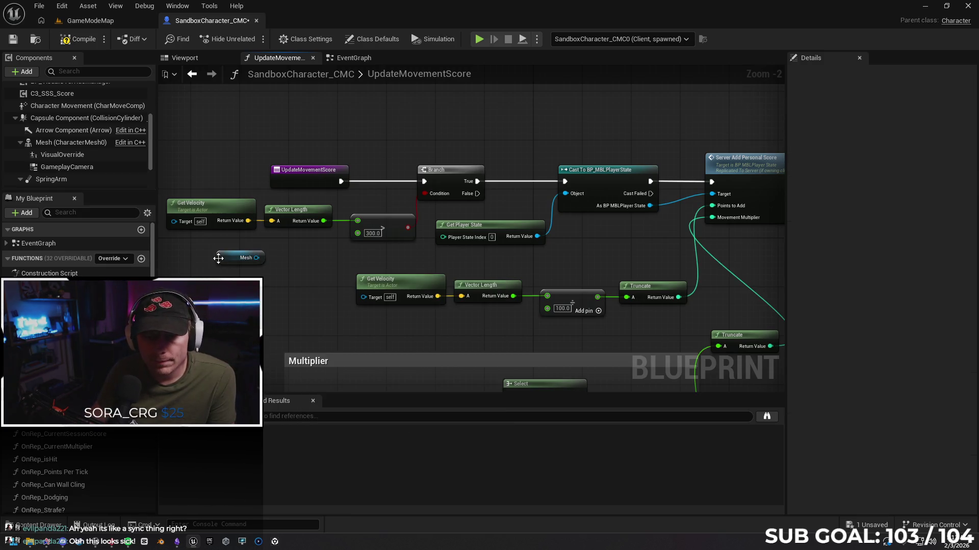
pyautogui.click(218, 258)
pyautogui.press('Delete')
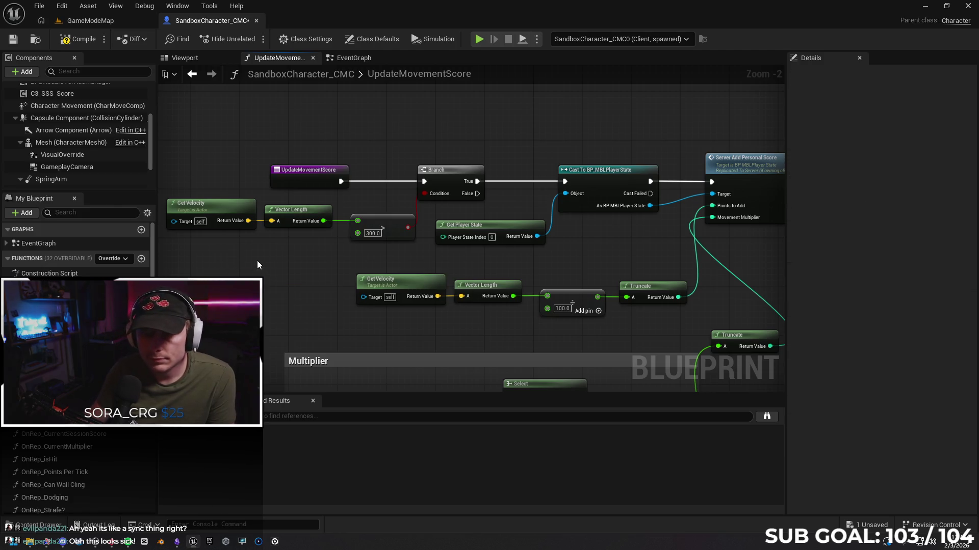
# Step: Add a Get Player Controller node, check its output connections, then delete it
pyautogui.rightClick(257, 262)
pyautogui.write('player')
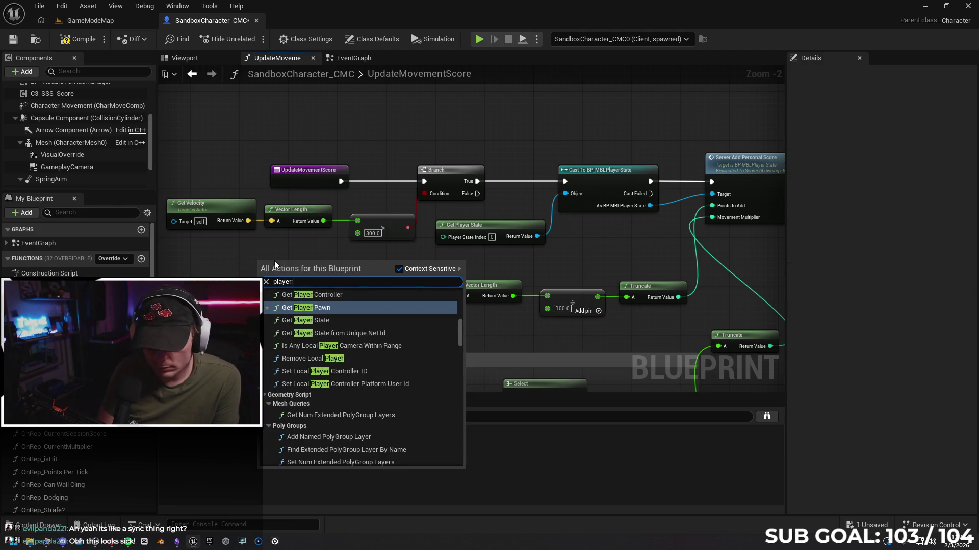
pyautogui.write(' con')
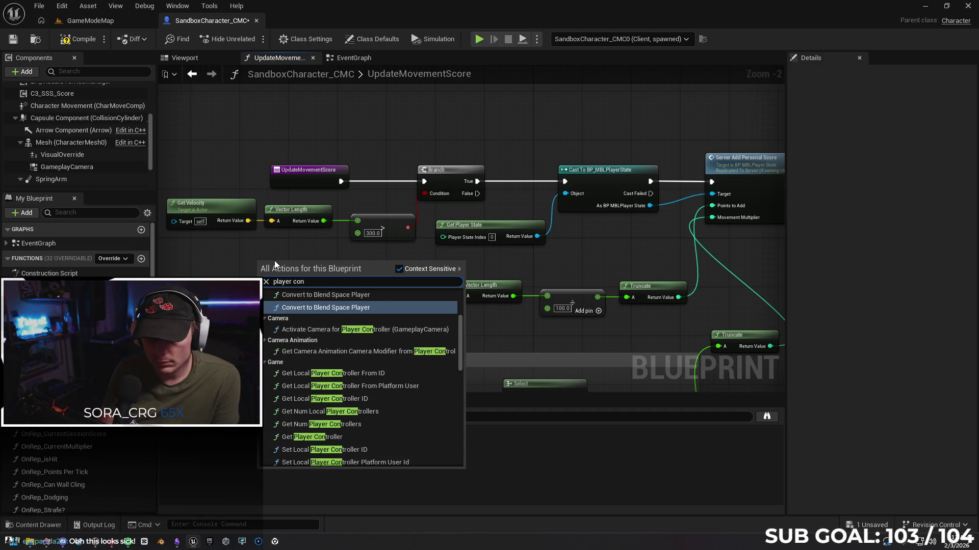
pyautogui.write('troller')
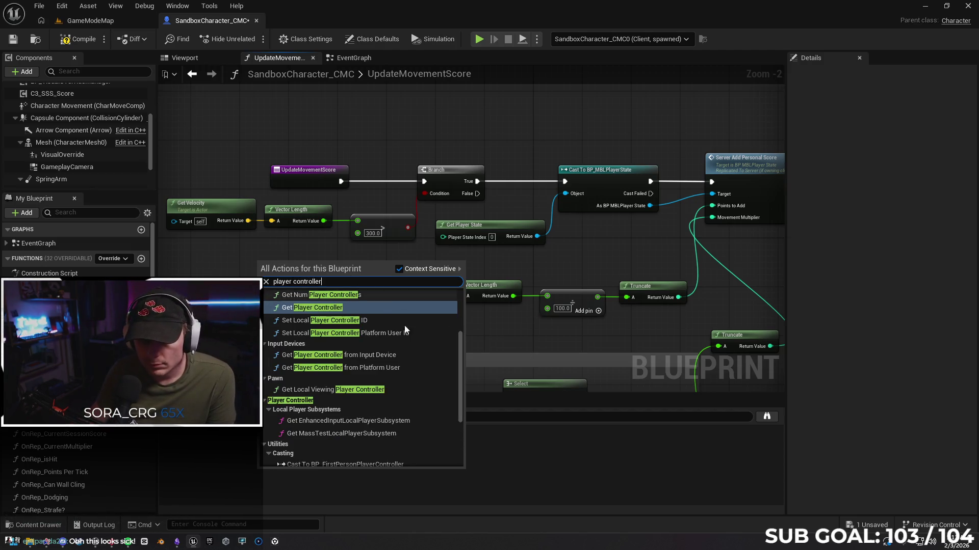
pyautogui.scroll(-5, 412, 336)
pyautogui.moveTo(460, 413)
pyautogui.mouseDown()
pyautogui.moveTo(457, 314)
pyautogui.moveTo(462, 335)
pyautogui.moveTo(390, 370)
pyautogui.mouseUp()
pyautogui.press('Escape')
pyautogui.moveTo(341, 273)
pyautogui.mouseDown()
pyautogui.moveTo(440, 242)
pyautogui.moveTo(367, 270)
pyautogui.mouseUp()
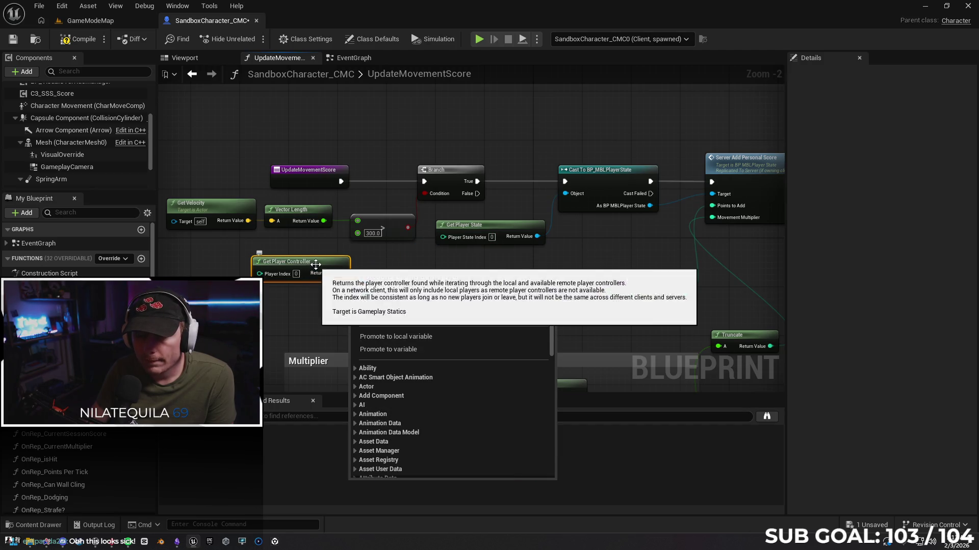
pyautogui.press('Escape')
pyautogui.press('Delete')
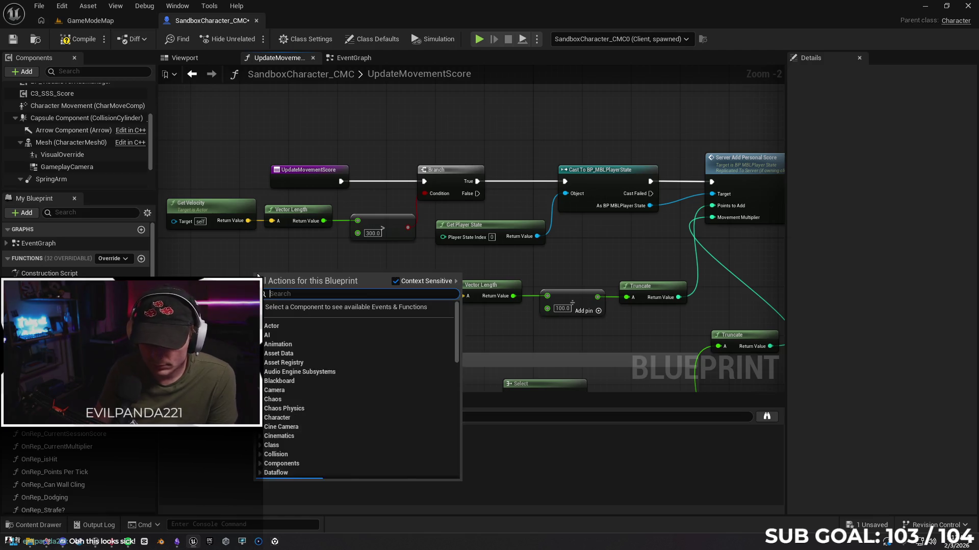
# Step: Add a Get Player Character node, check its output connections, then delete it
pyautogui.rightClick(254, 276)
pyautogui.write('player charac')
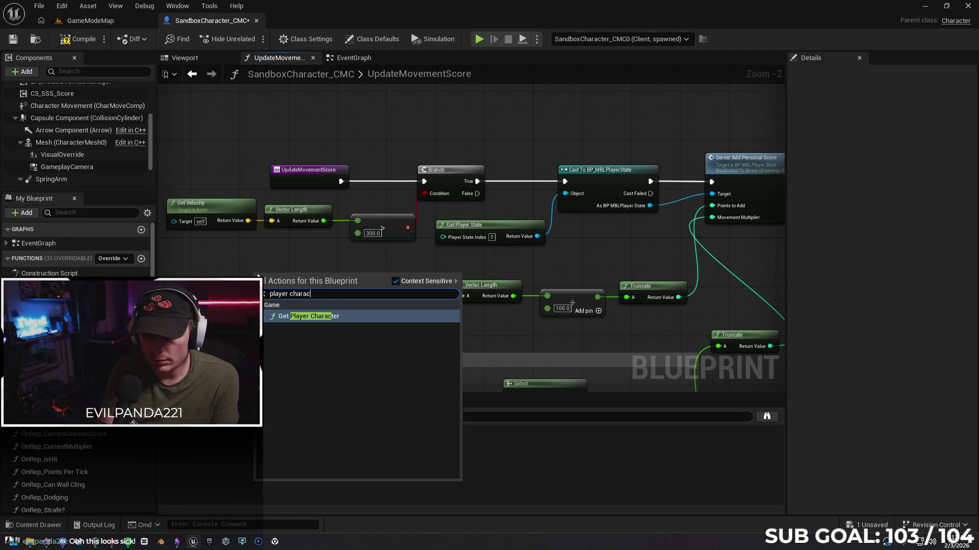
pyautogui.press('Return')
pyautogui.moveTo(340, 289)
pyautogui.mouseDown()
pyautogui.moveTo(437, 230)
pyautogui.moveTo(446, 237)
pyautogui.moveTo(401, 244)
pyautogui.mouseUp()
pyautogui.press('Escape')
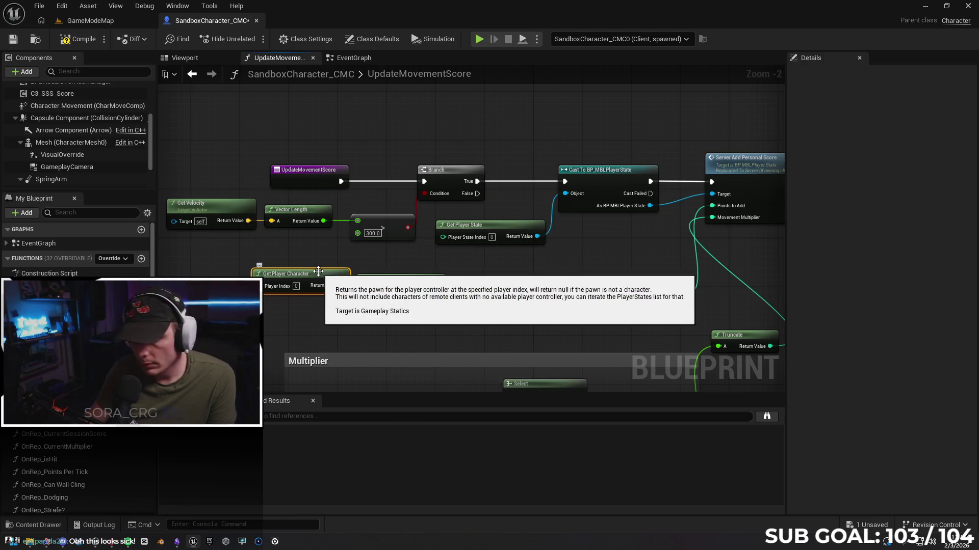
pyautogui.press('Delete')
# Step: Search 'self' for a Player State Index input, cancel, and view the EventGraph's Reset Score on Hit nodes
pyautogui.rightClick(317, 270)
pyautogui.write('self')
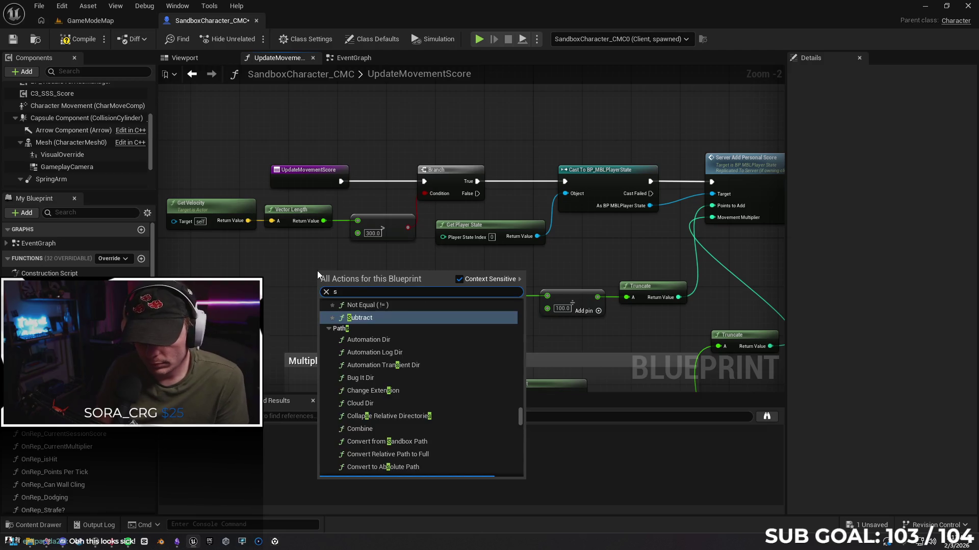
pyautogui.press('Escape')
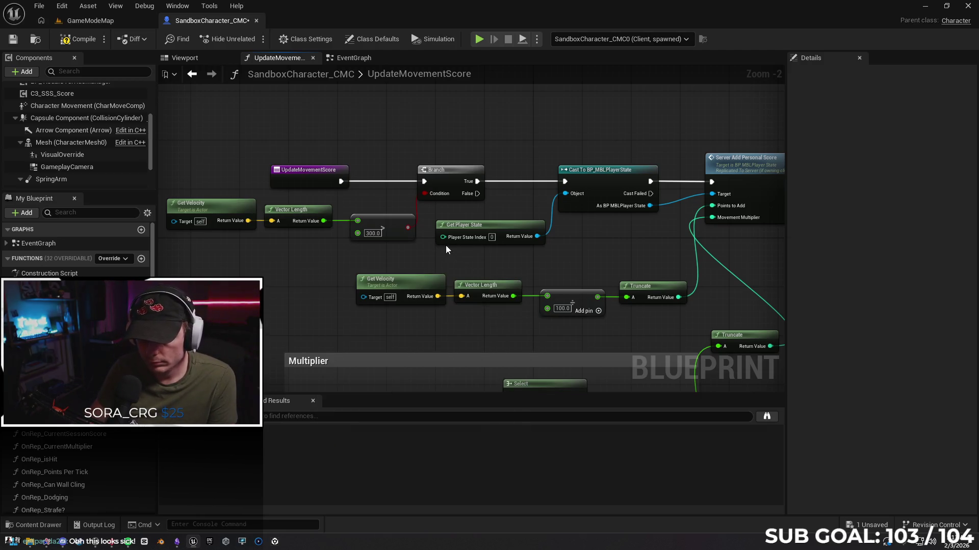
pyautogui.moveTo(443, 237); pyautogui.dragTo(344, 265)
pyautogui.write('self')
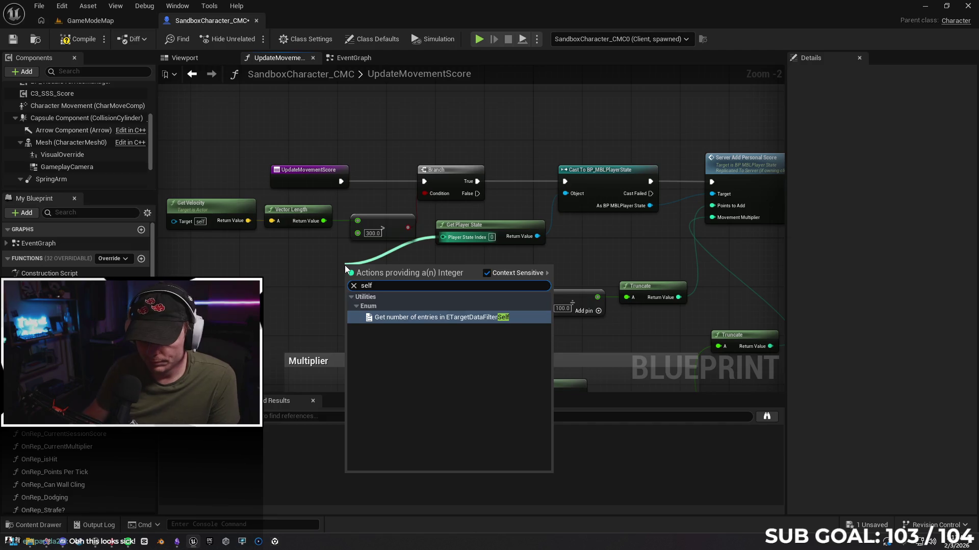
pyautogui.press('Escape')
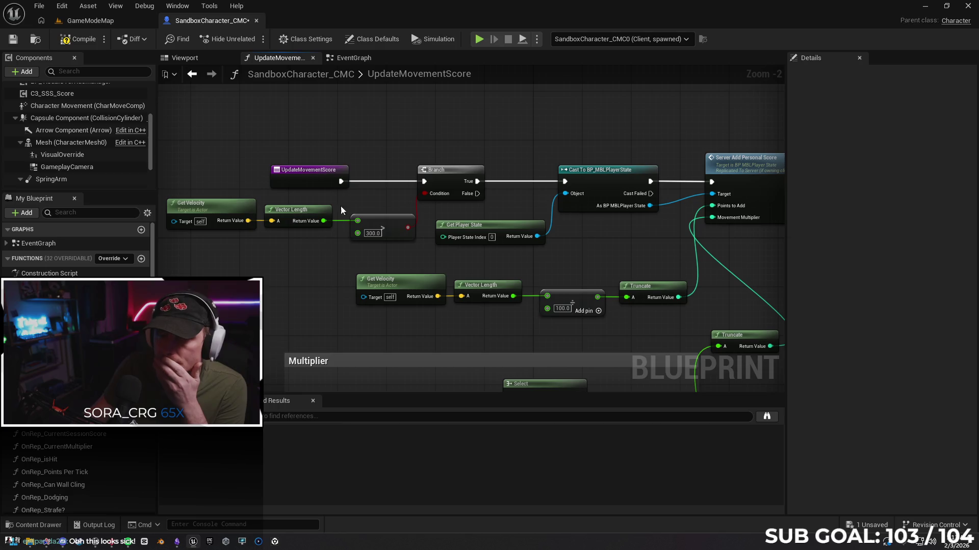
pyautogui.click(344, 56)
pyautogui.moveTo(374, 319); pyautogui.dragTo(326, 319)
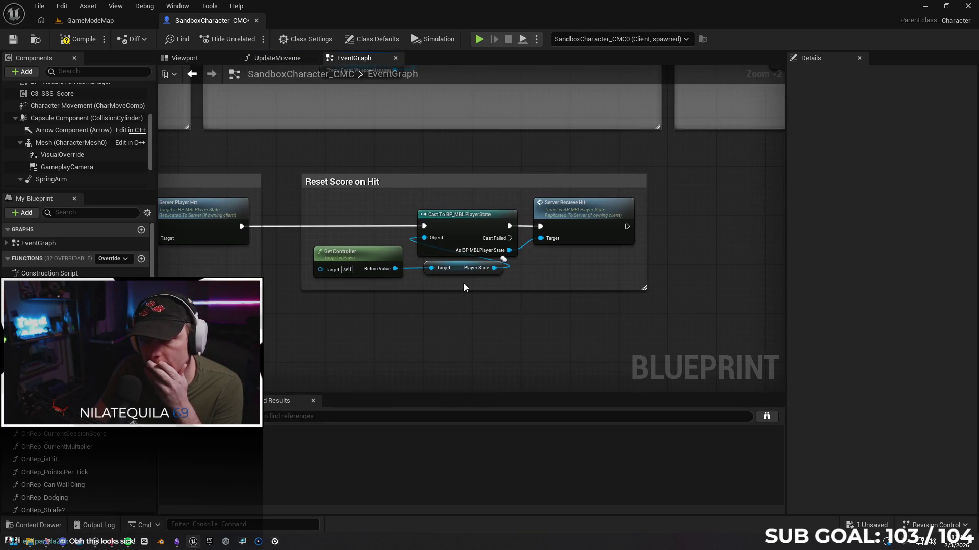
# Step: Add a Get Controller node to the UpdateMovementScore graph
pyautogui.click(278, 59)
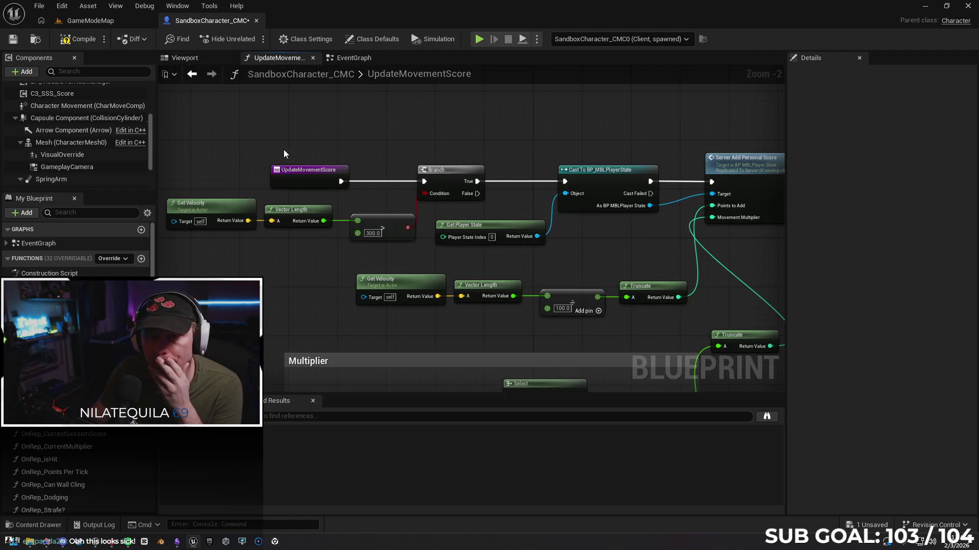
pyautogui.rightClick(295, 255)
pyautogui.write('get')
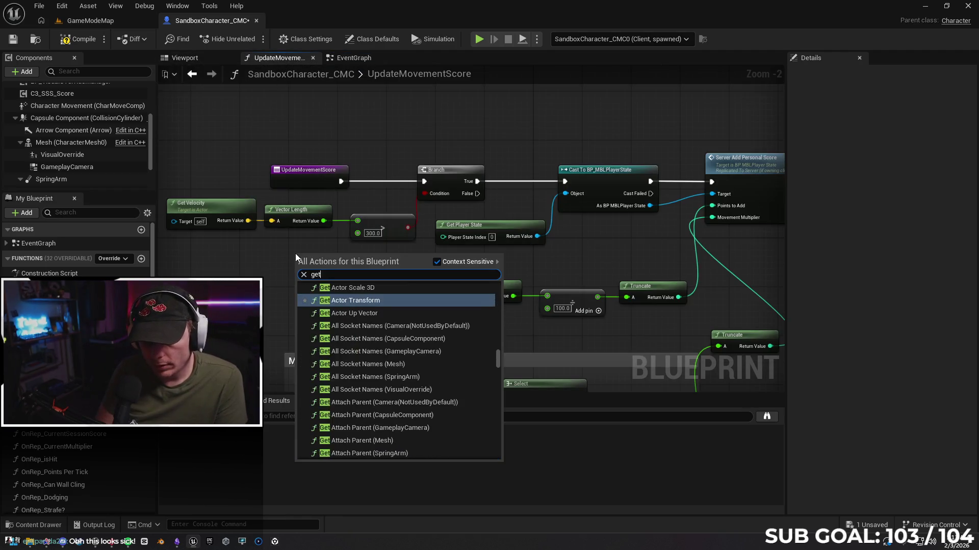
pyautogui.write(' controller')
pyautogui.press('Return')
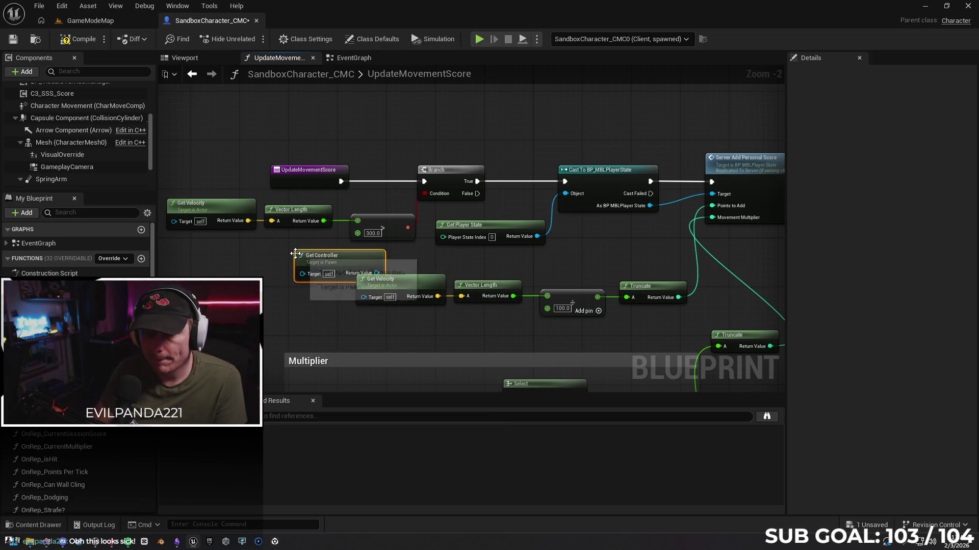
pyautogui.click(346, 60)
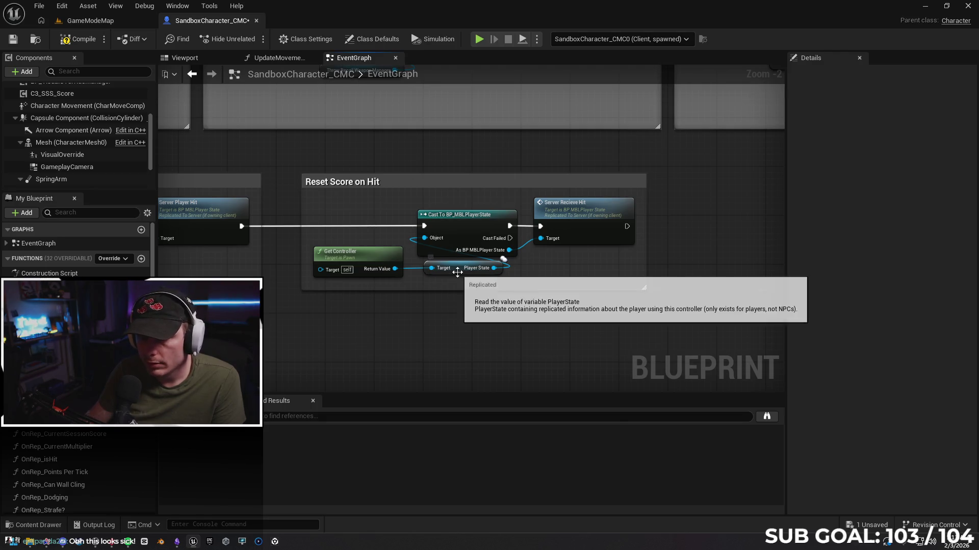
pyautogui.click(279, 58)
# Step: Pull a Player State getter from Get Controller, checking Reset Score on Hit for reference
pyautogui.moveTo(352, 261); pyautogui.dragTo(412, 263)
pyautogui.click(436, 343)
pyautogui.rightClick(448, 245)
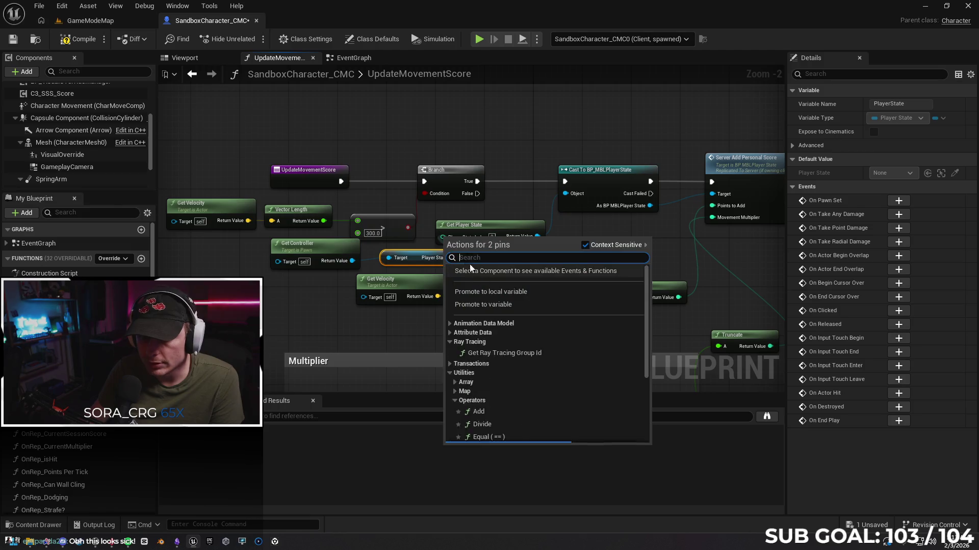
pyautogui.click(427, 249)
pyautogui.moveTo(451, 257); pyautogui.dragTo(498, 257)
pyautogui.click(108, 23)
pyautogui.click(206, 20)
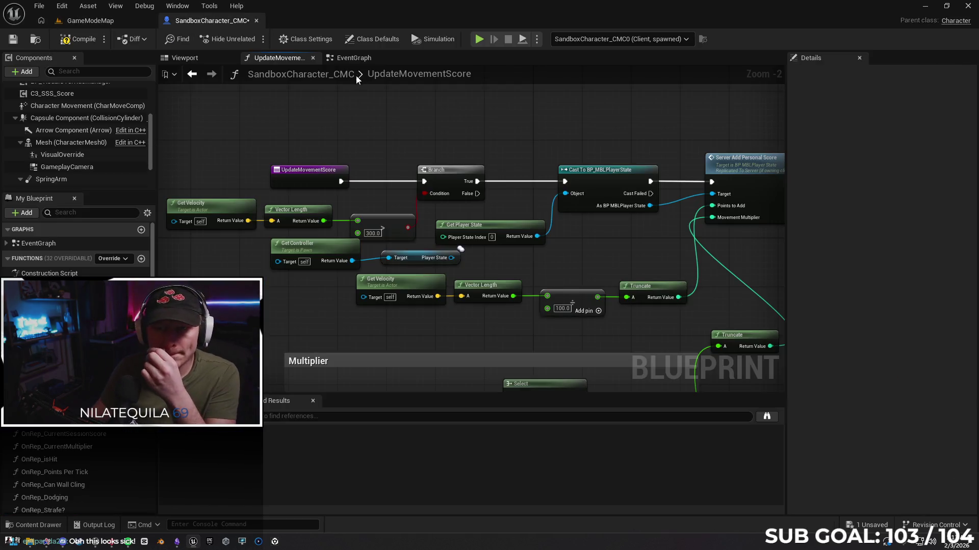
pyautogui.click(349, 60)
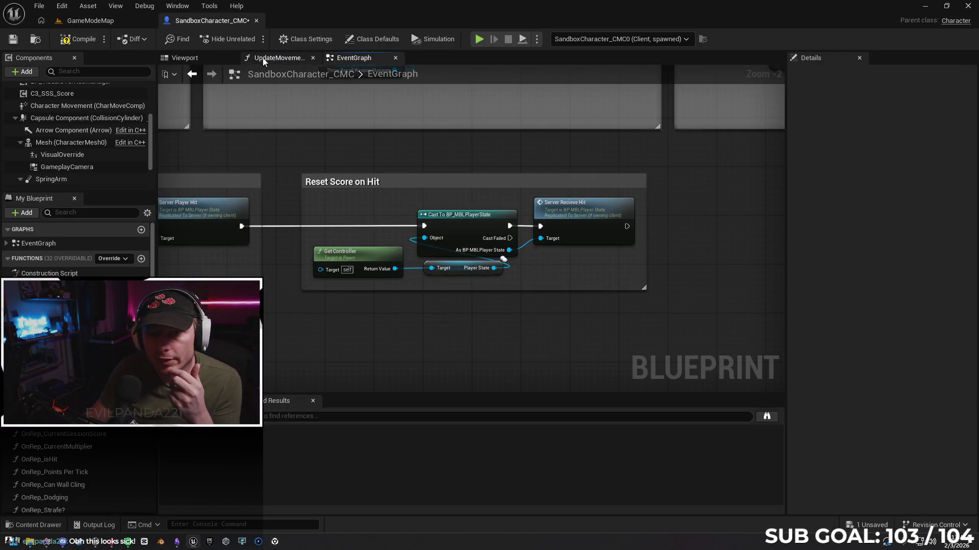
pyautogui.click(270, 60)
# Step: Wire Player State into the cast's Object pin, compile, and start two-client play in Client 2
pyautogui.moveTo(452, 258); pyautogui.dragTo(565, 194)
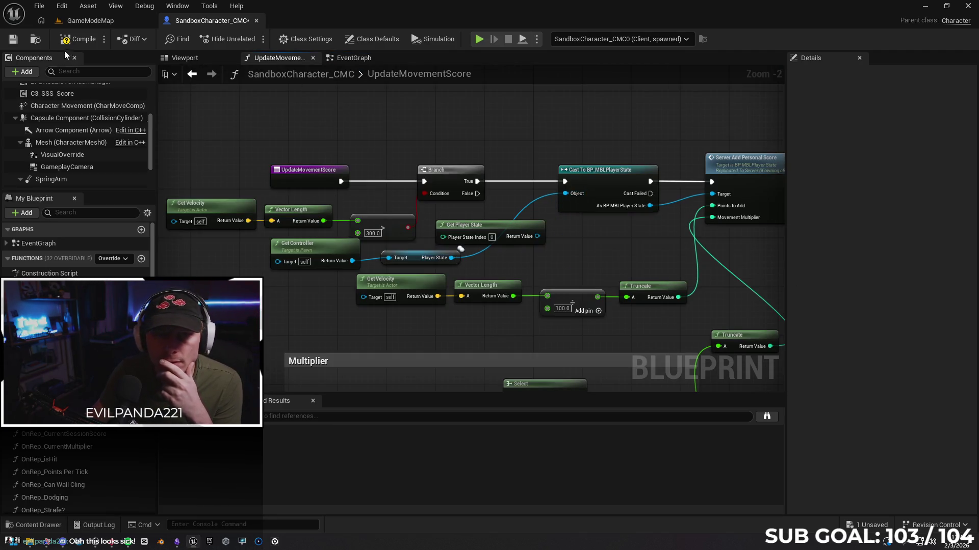
pyautogui.press('F7')
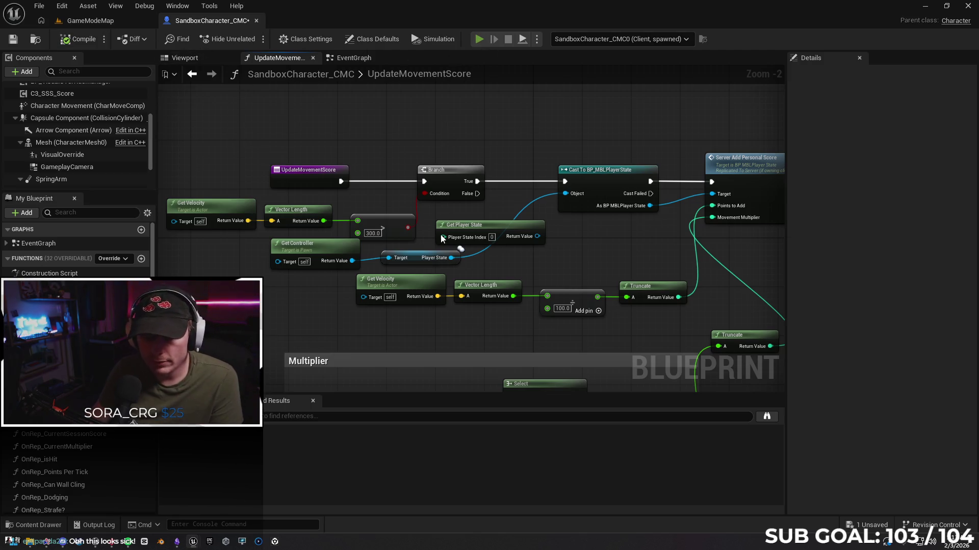
pyautogui.hotkey('alt', 'p')
pyautogui.click(233, 189)
# Step: Run and jump onto the cyan wall in Client 2 until the score reaches 17,056, then stop playing
pyautogui.press('w')
pyautogui.press('space')
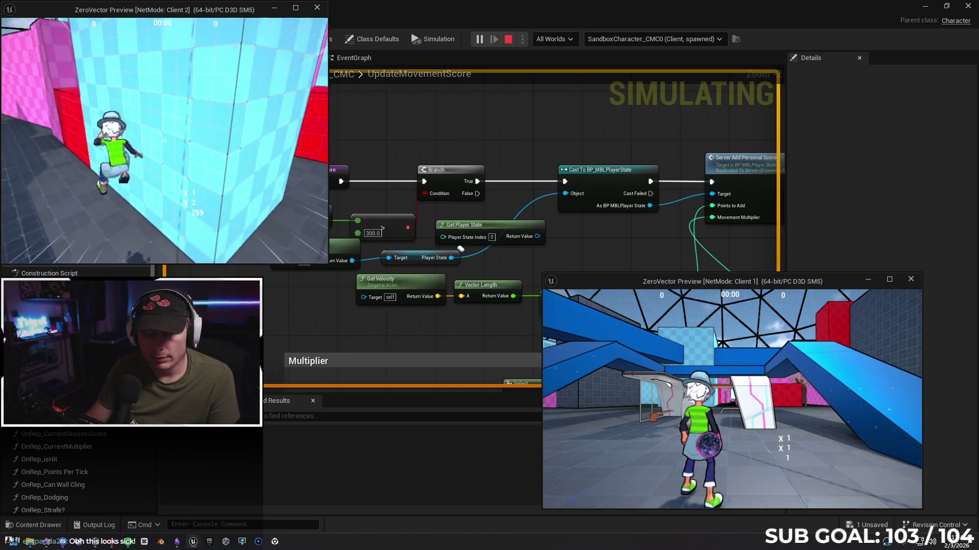
pyautogui.press('super')
pyautogui.press('Escape')
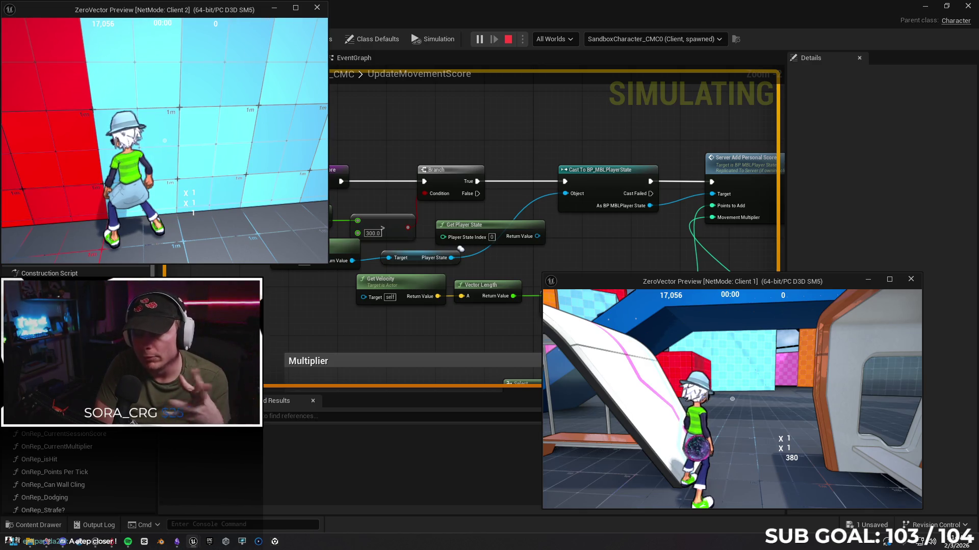
pyautogui.press('Escape')
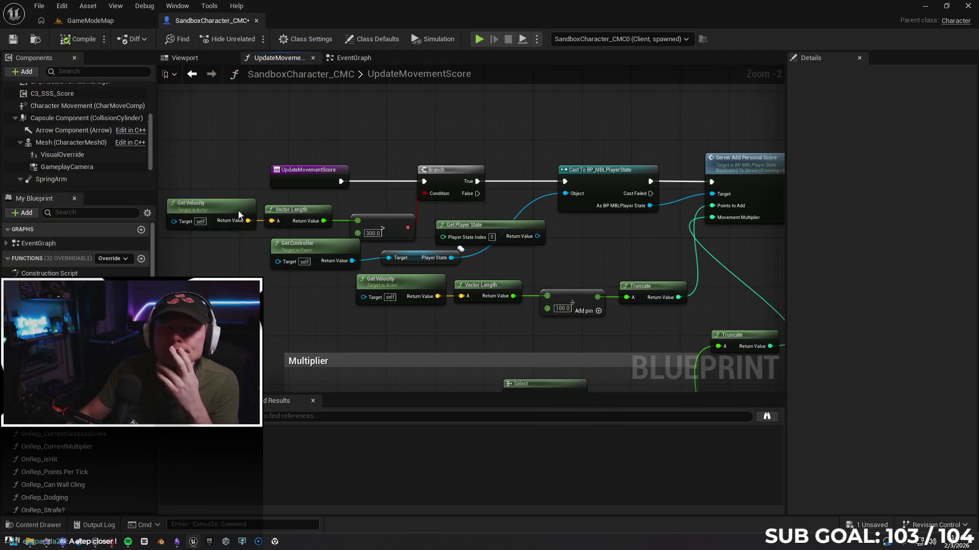
# Step: Save and close the SandboxCharacter_CMC blueprint
pyautogui.click(18, 44)
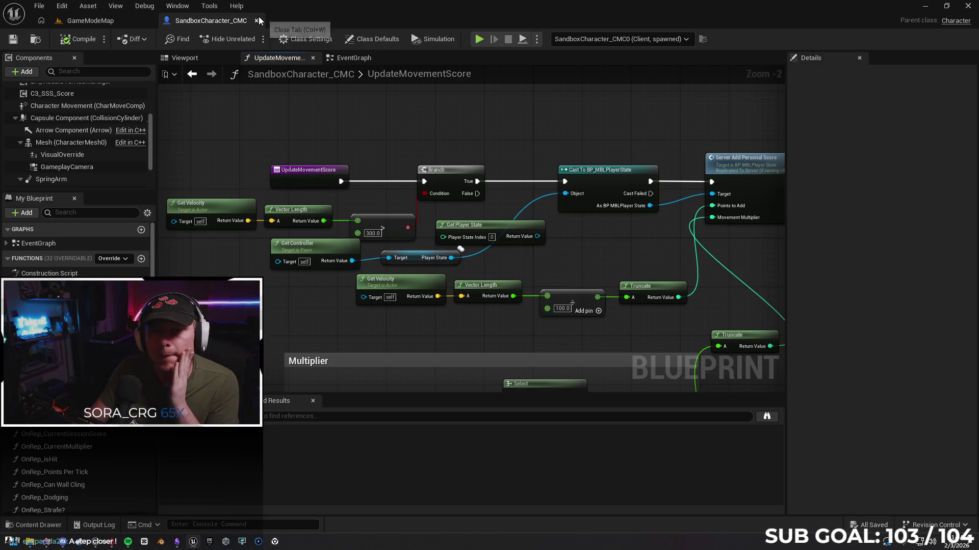
pyautogui.click(256, 20)
pyautogui.moveTo(389, 228)
pyautogui.mouseDown()
pyautogui.moveTo(296, 227)
pyautogui.moveTo(387, 238)
pyautogui.moveTo(326, 254)
pyautogui.mouseUp()
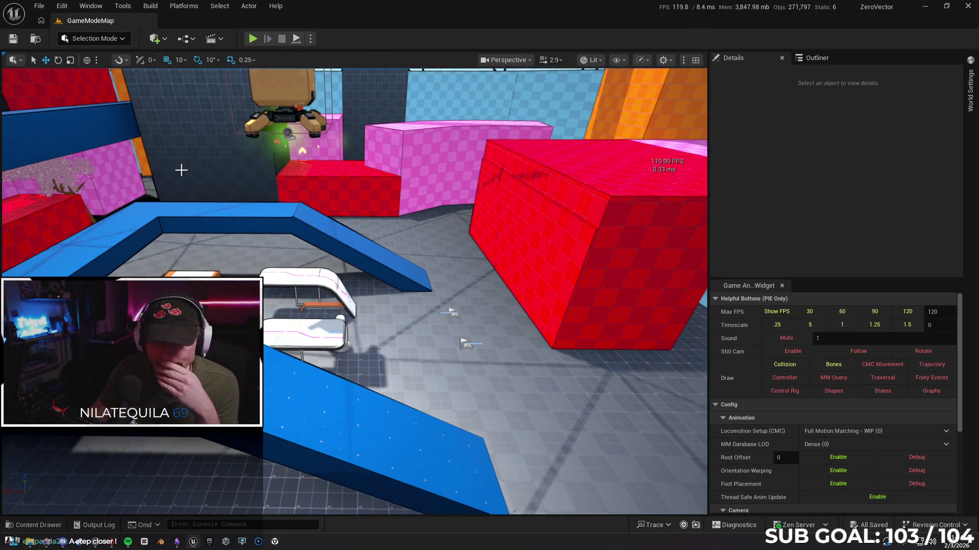
# Step: Zip the project as ZeroVectorPostNetworkOp into Unreal Projects\Backups
pyautogui.click(39, 6)
pyautogui.moveTo(62, 5)
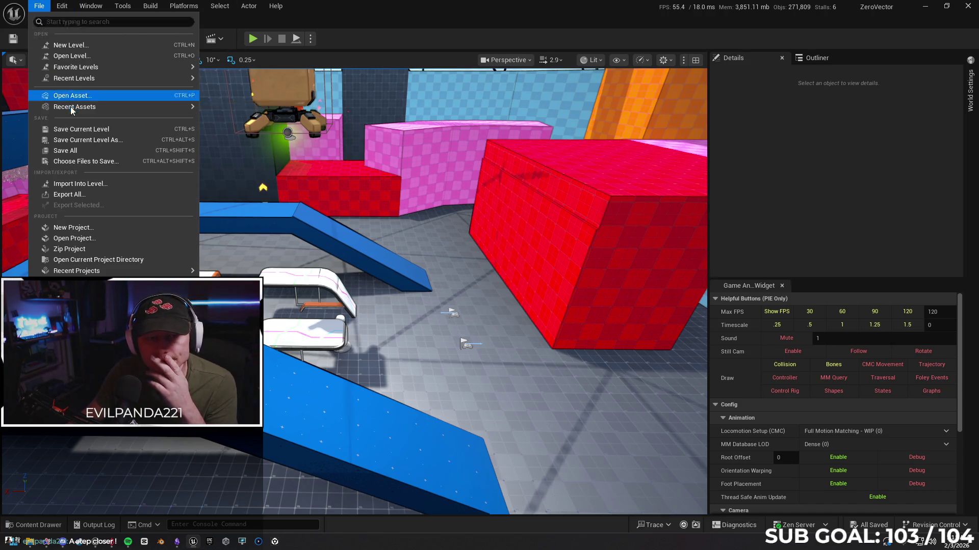
pyautogui.click(100, 250)
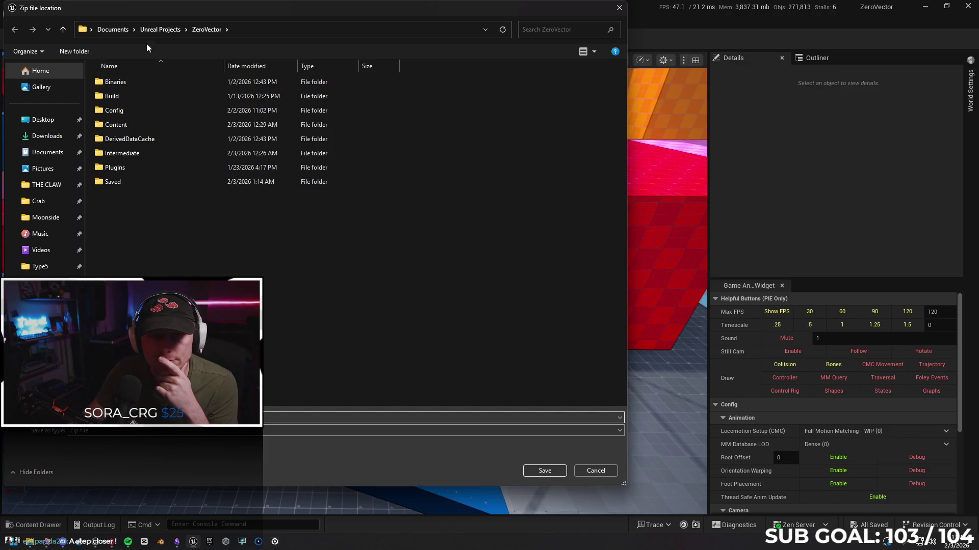
pyautogui.click(160, 29)
pyautogui.doubleClick(140, 83)
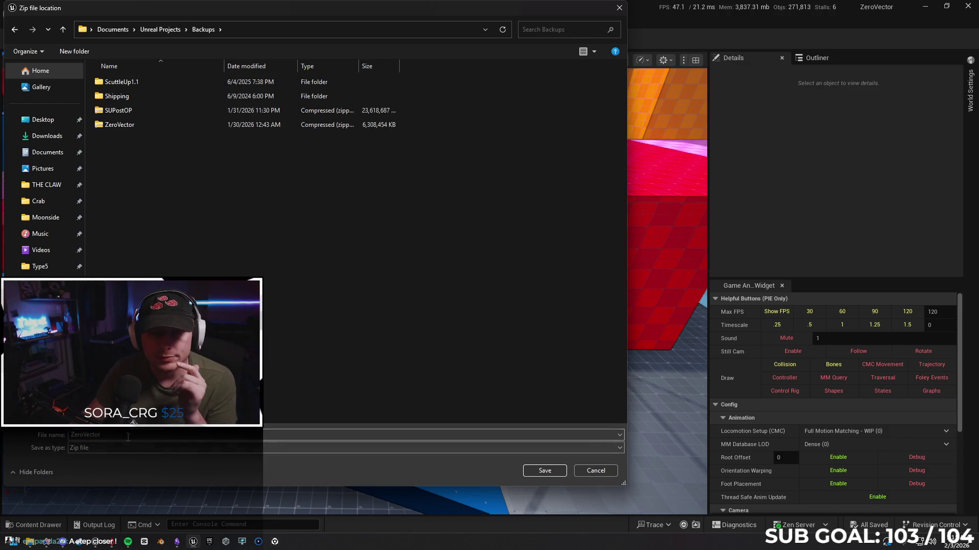
pyautogui.click(114, 433)
pyautogui.write('PostNetwork')
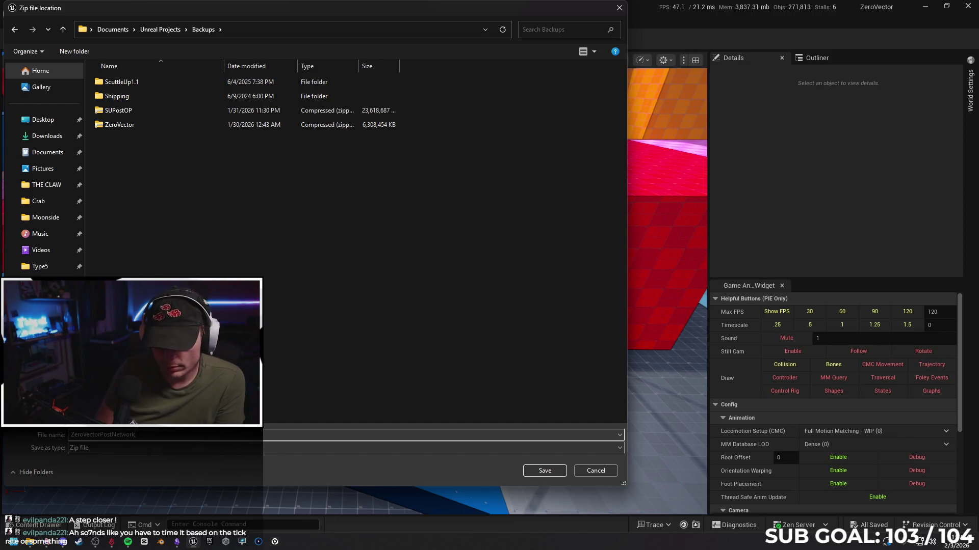
pyautogui.write('Op')
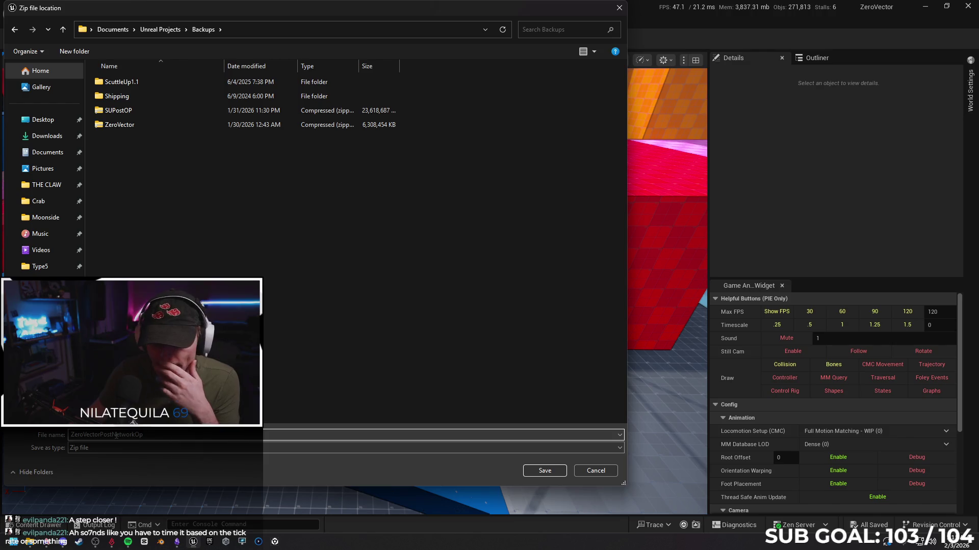
pyautogui.click(539, 471)
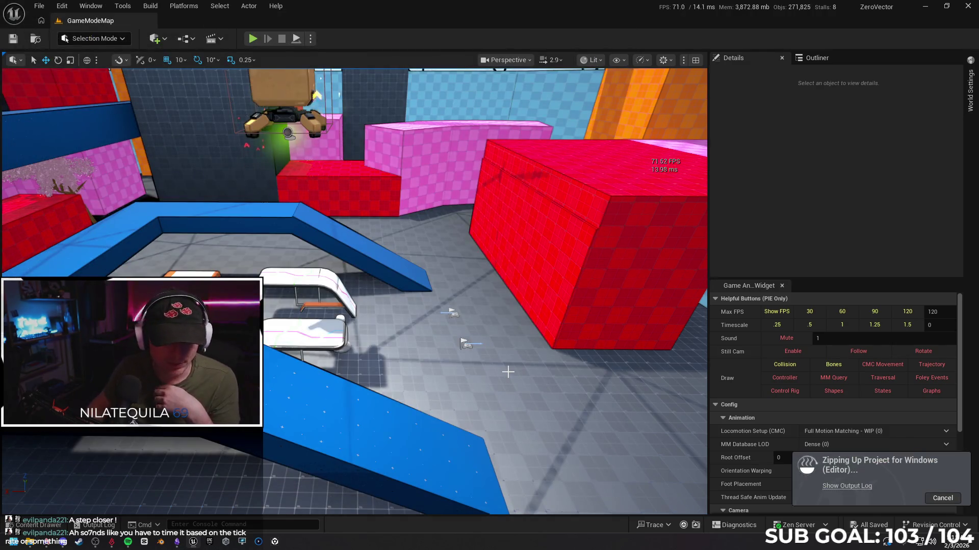